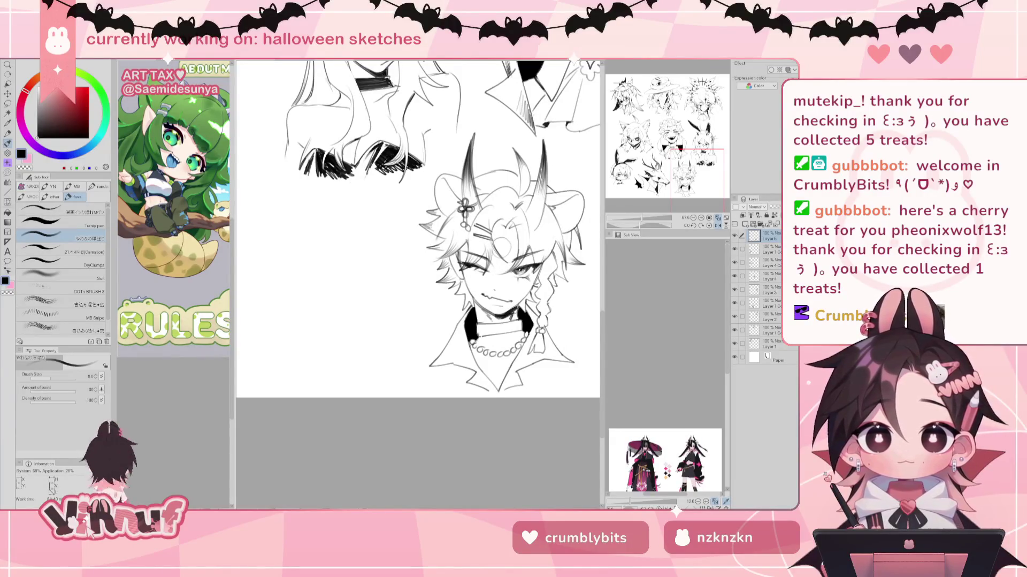
Step: Centre and mirror the horned character sketch to check it, then bring Wheel of Names forward
{"action": "left_click_drag", "start_coordinate": [503, 240], "coordinate": [444, 214]}
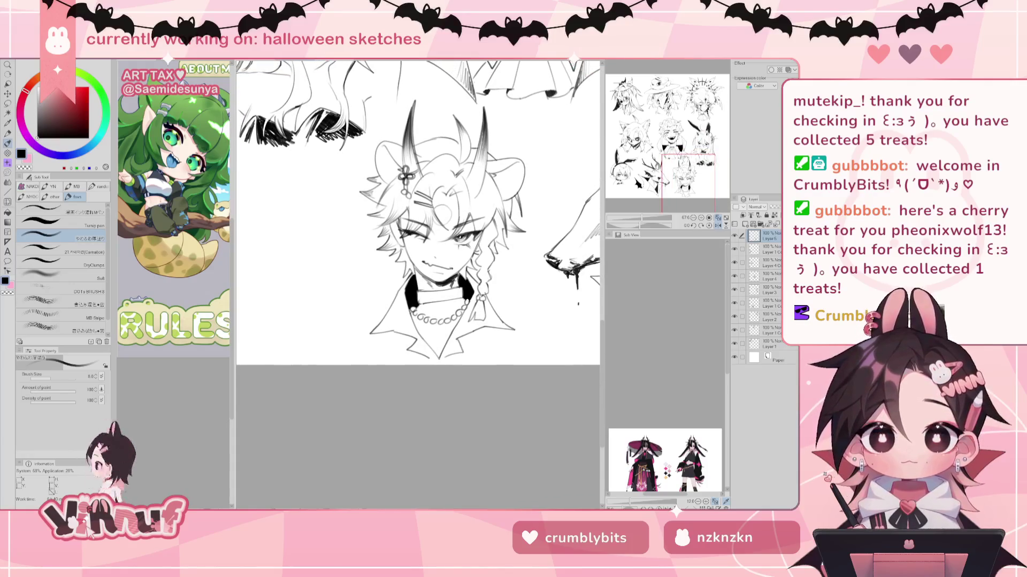
{"action": "key", "text": "h"}
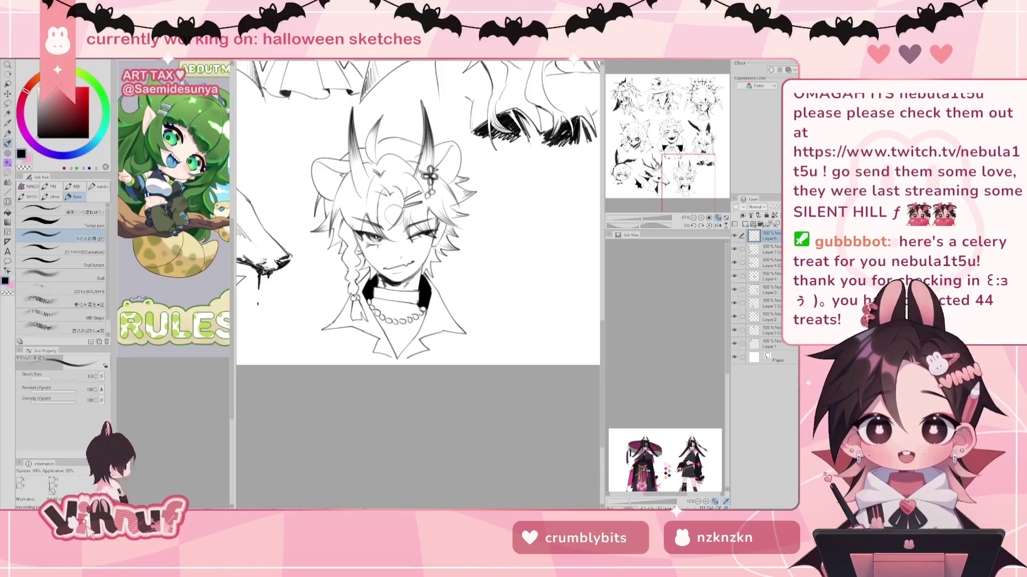
{"action": "key", "text": "alt+Tab"}
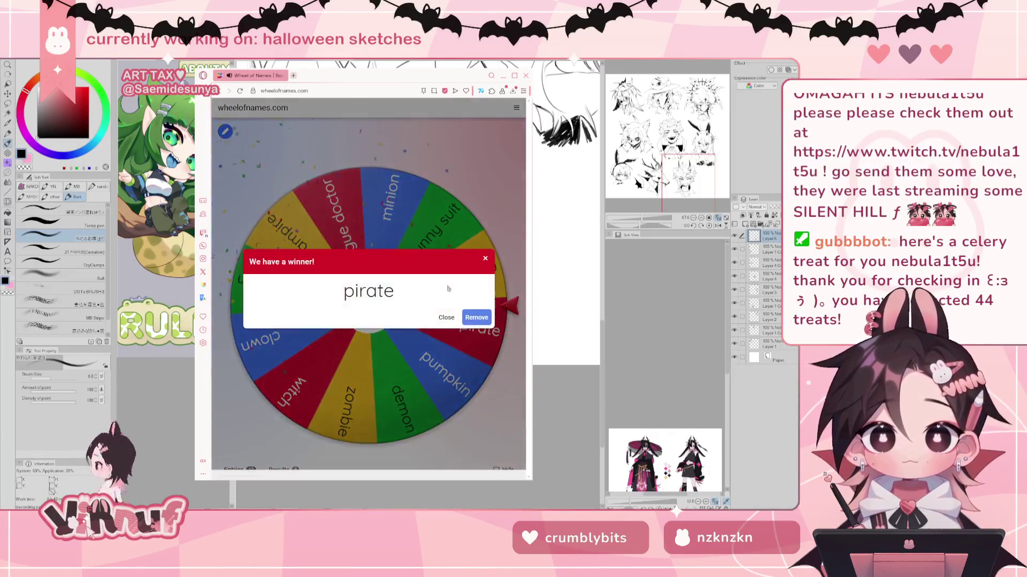
Step: Dismiss the 'pirate' winner popup and minimize the Wheel of Names browser window
{"action": "left_click", "coordinate": [483, 109]}
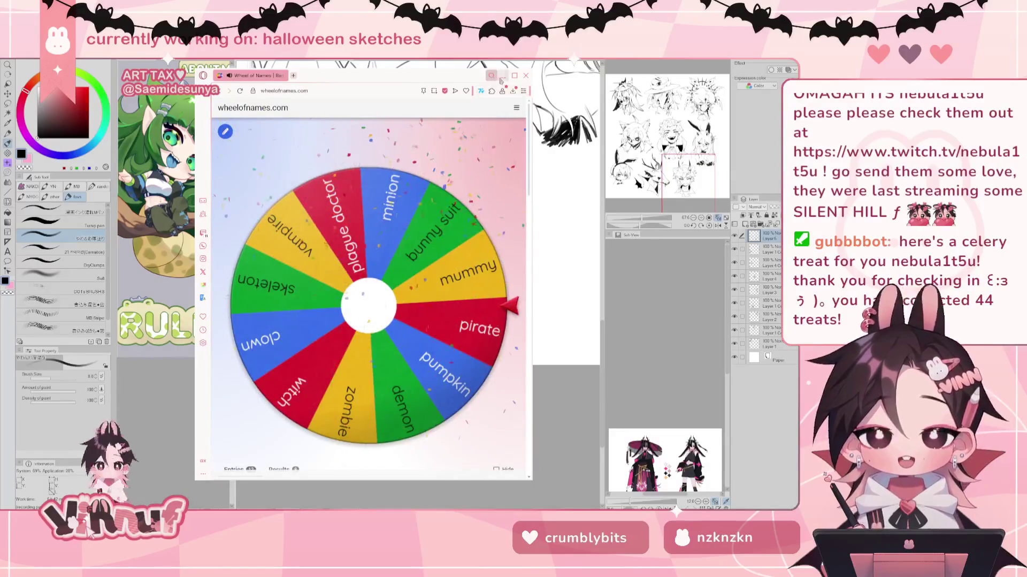
{"action": "left_click", "coordinate": [503, 75]}
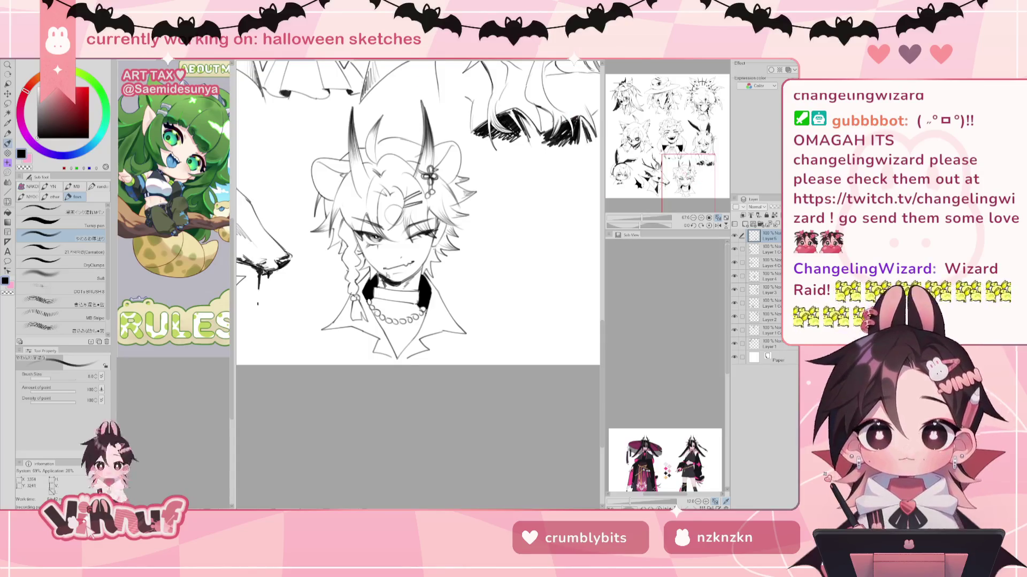
Step: Zoom out until the whole sheet of Halloween head sketches fits on screen
{"action": "scroll", "coordinate": [367, 283], "scroll_direction": "down", "scroll_amount": 2}
{"action": "scroll", "coordinate": [375, 198], "scroll_direction": "down", "scroll_amount": 2}
{"action": "scroll", "coordinate": [374, 198], "scroll_direction": "down", "scroll_amount": 2}
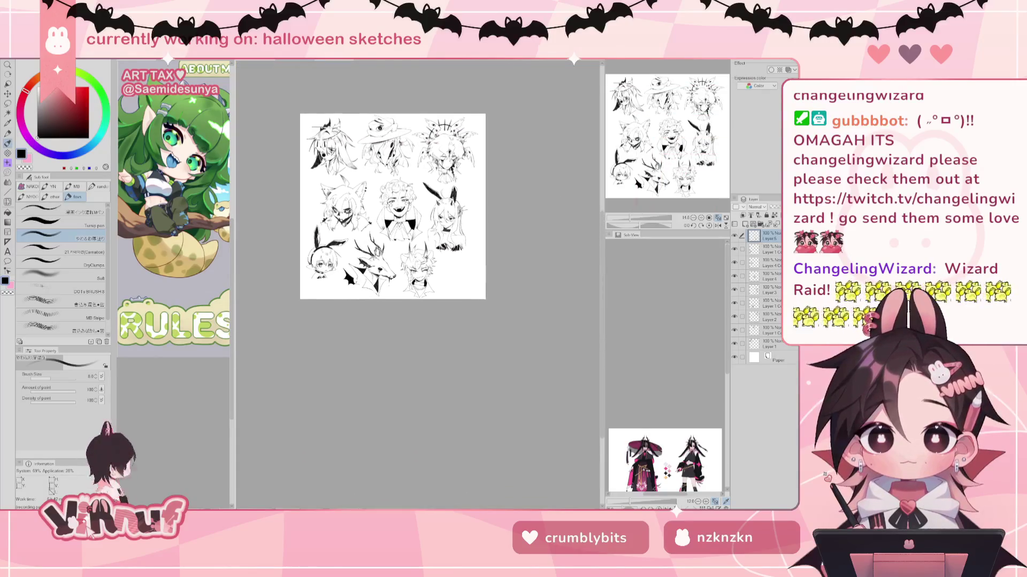
{"action": "scroll", "coordinate": [375, 198], "scroll_direction": "up", "scroll_amount": 1}
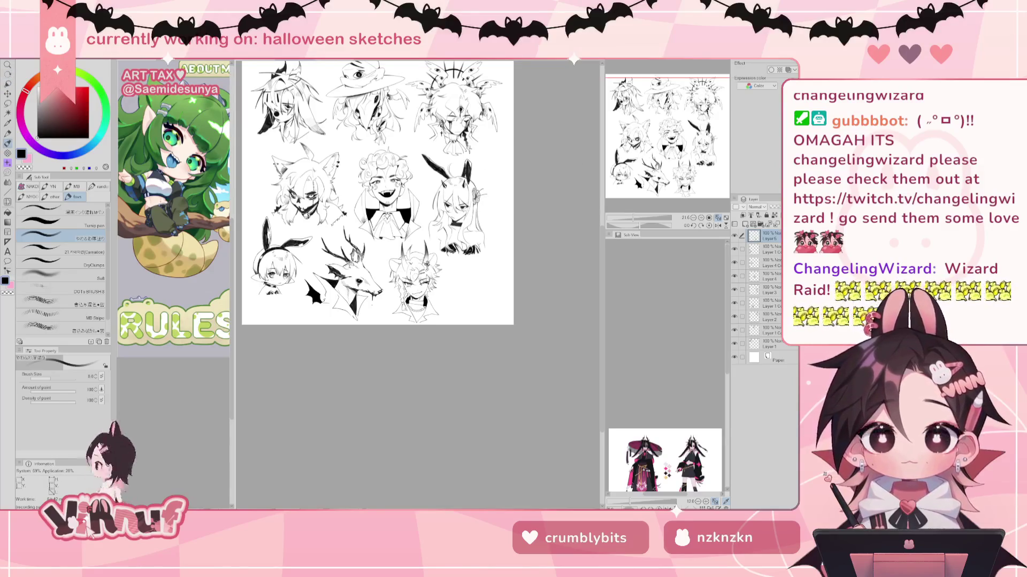
Step: Try a 4550 px canvas height in Change Canvas Size, then cancel it
{"action": "left_click", "coordinate": [29, 56]}
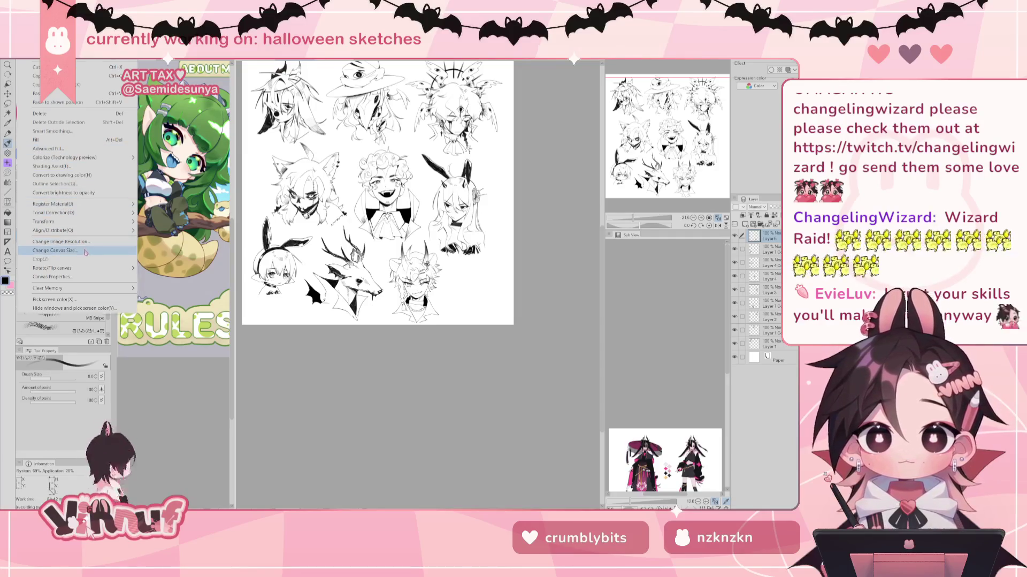
{"action": "left_click", "coordinate": [53, 250]}
{"action": "left_click", "coordinate": [420, 106]}
{"action": "type", "text": "4500"}
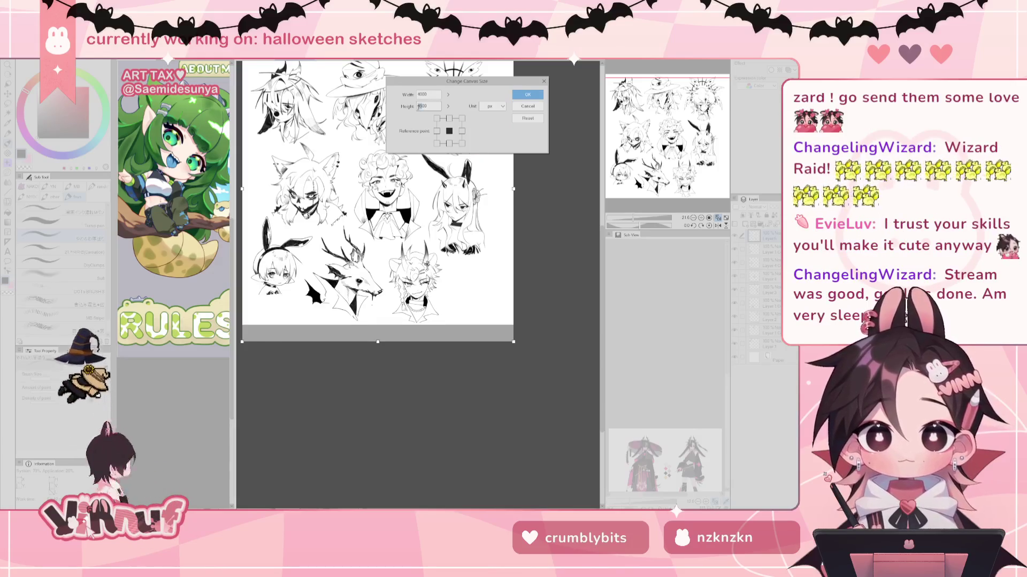
{"action": "type", "text": "50"}
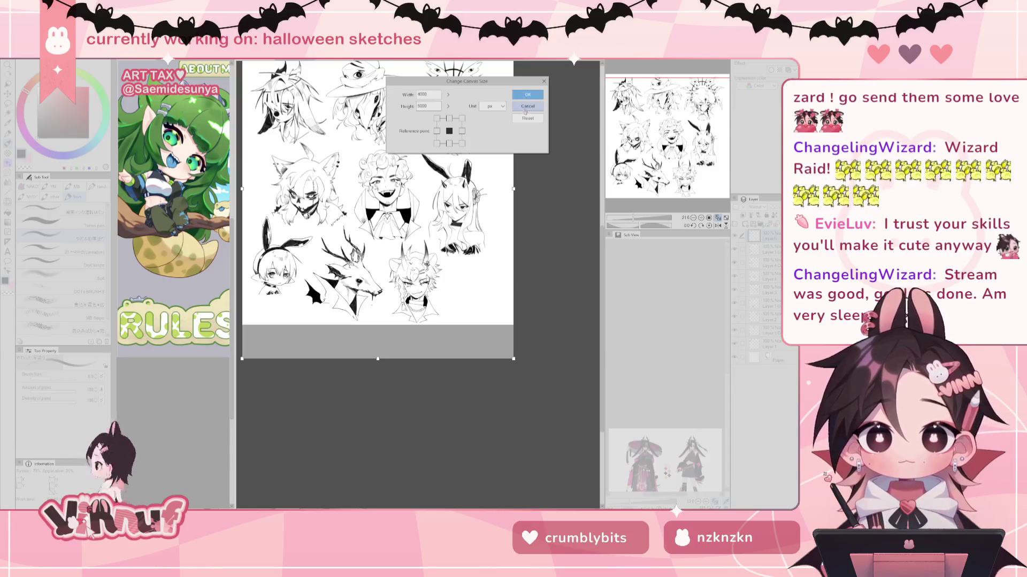
{"action": "left_click", "coordinate": [523, 108]}
Step: Resize the canvas to 5000 px tall, anchored at the top centre
{"action": "left_click", "coordinate": [21, 54]}
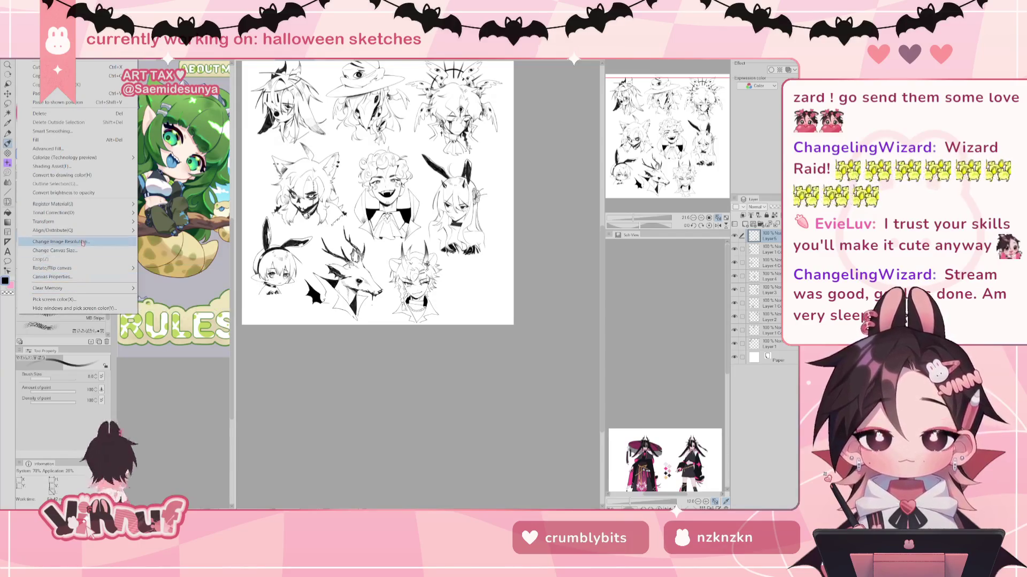
{"action": "left_click", "coordinate": [126, 250]}
{"action": "left_click", "coordinate": [450, 118]}
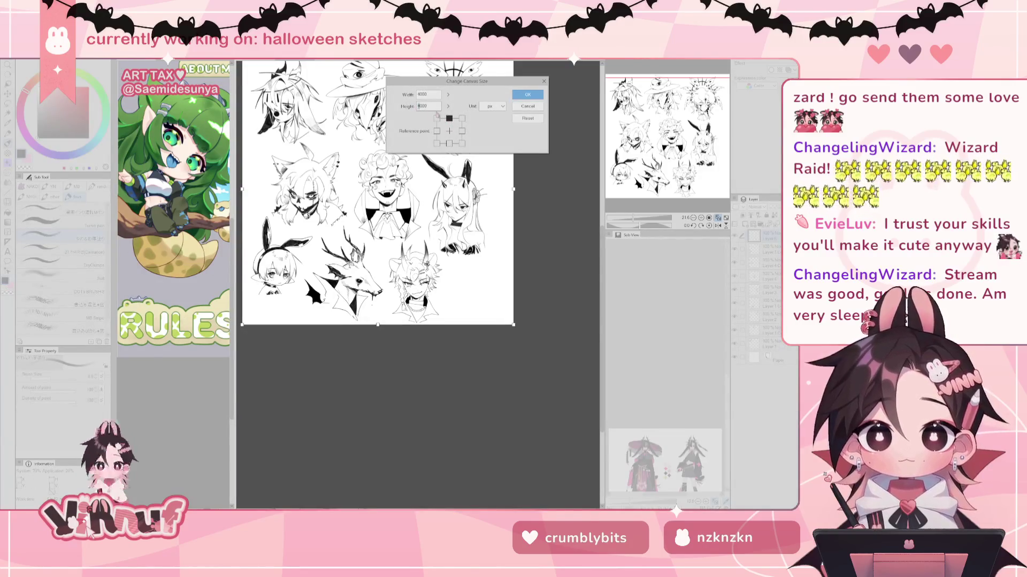
{"action": "type", "text": "5"}
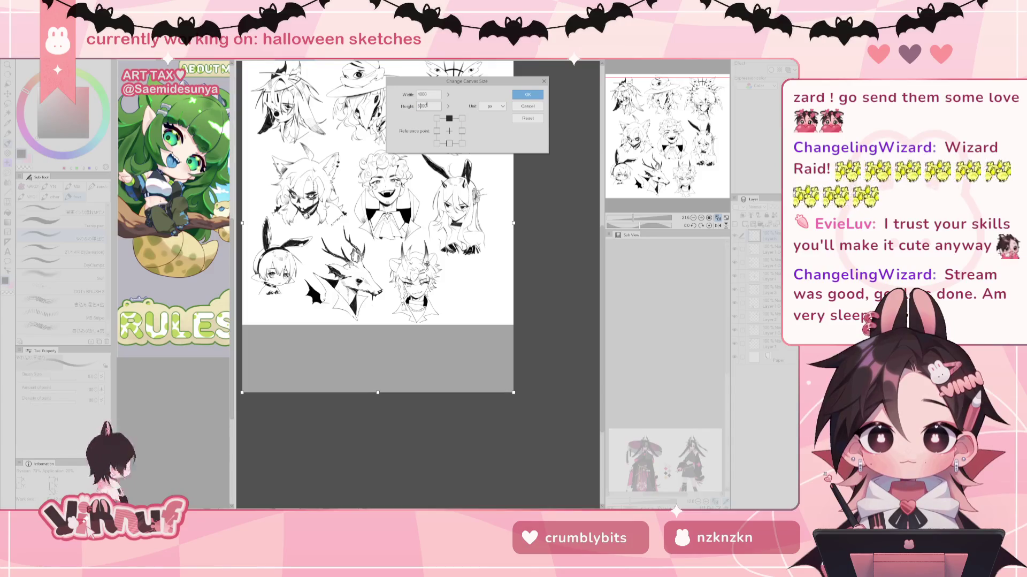
{"action": "left_click", "coordinate": [527, 94]}
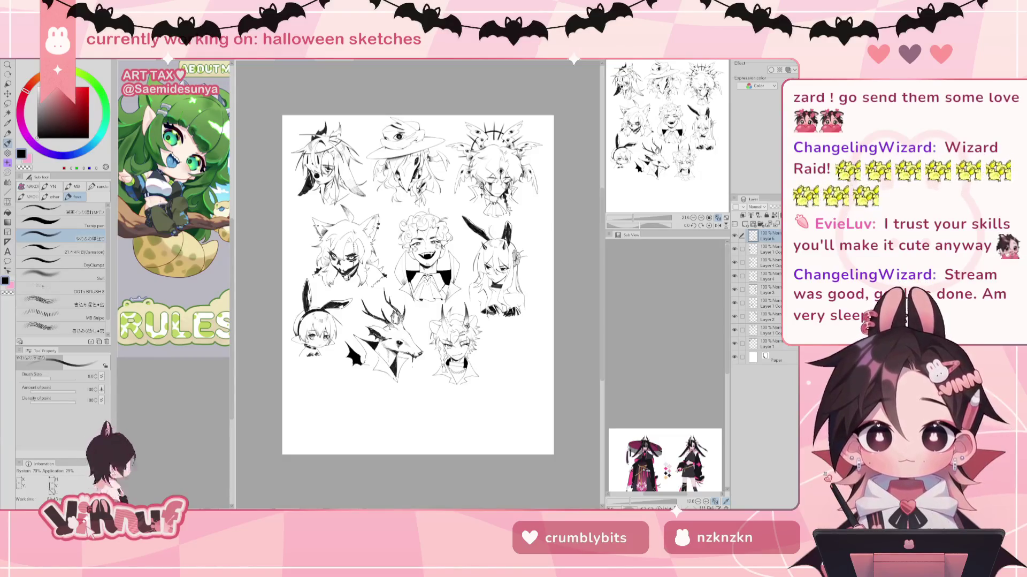
Step: Scale the horned sketch up slightly, place it below the bunny, and select Layer 1 Copy
{"action": "key", "text": "ctrl+t"}
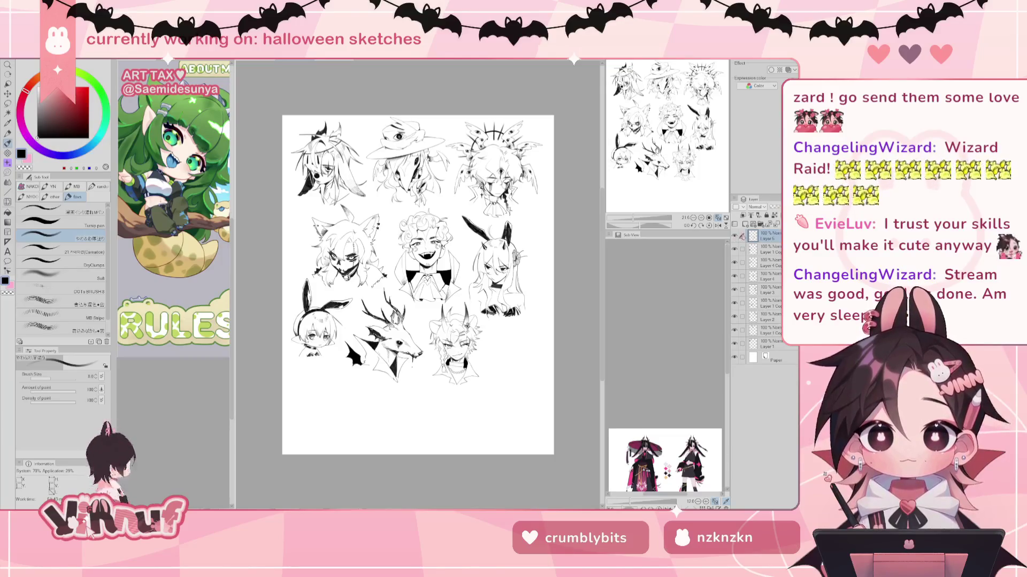
{"action": "left_click_drag", "start_coordinate": [455, 384], "coordinate": [456, 396]}
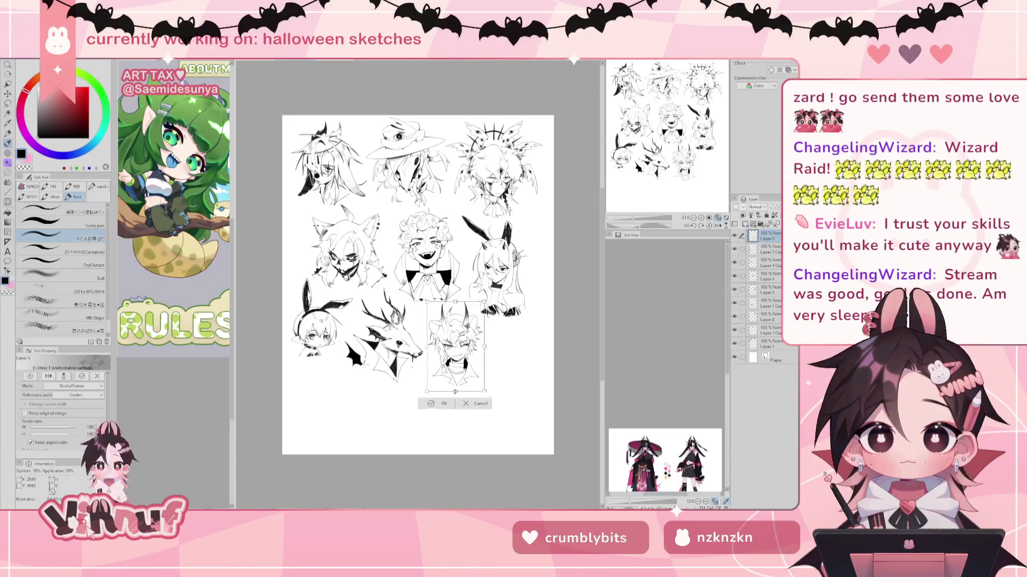
{"action": "left_click_drag", "start_coordinate": [456, 349], "coordinate": [434, 257]}
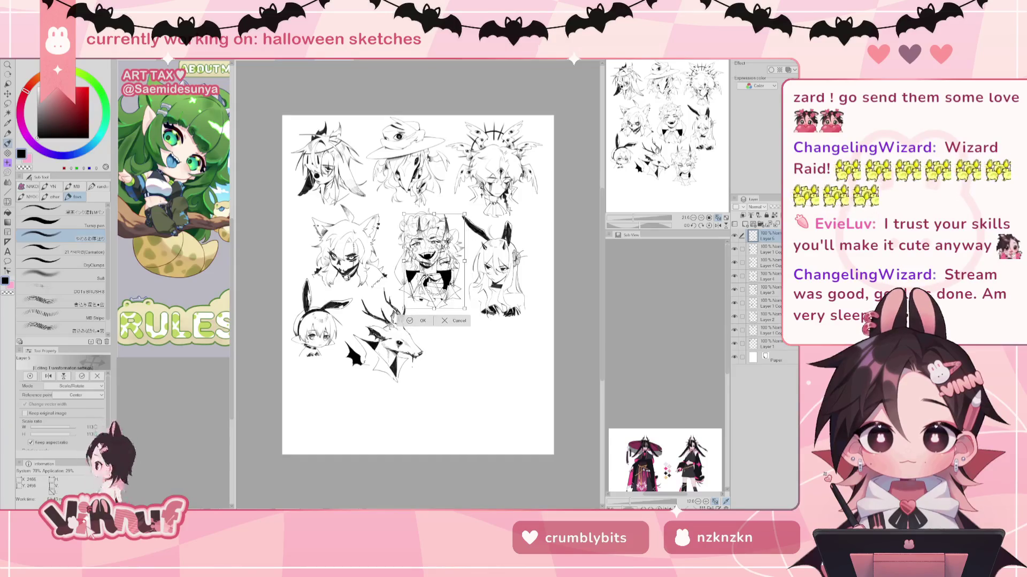
{"action": "left_click_drag", "start_coordinate": [433, 207], "coordinate": [440, 334]}
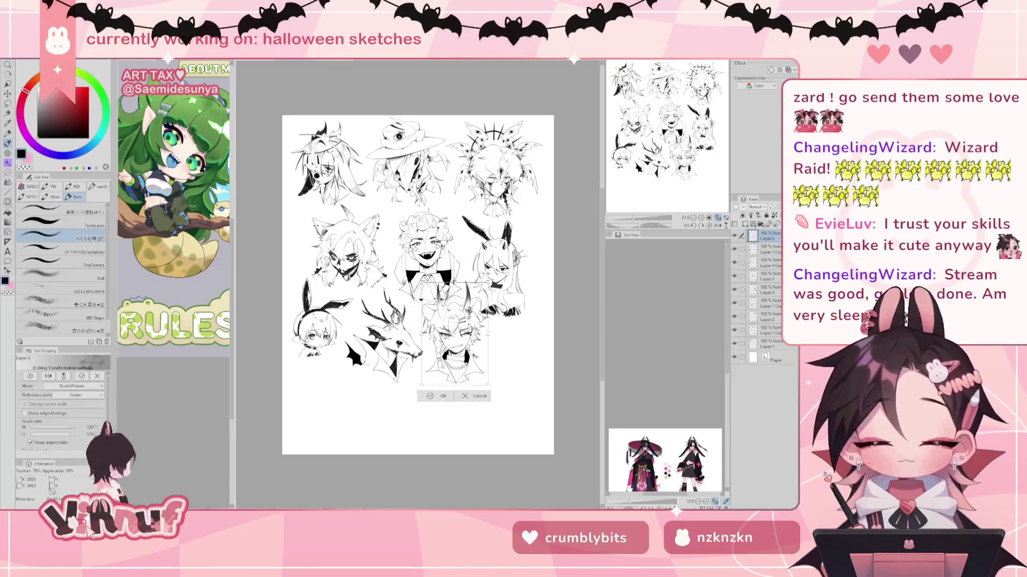
{"action": "mouse_move", "coordinate": [492, 405]}
{"action": "left_mouse_down"}
{"action": "mouse_move", "coordinate": [474, 378]}
{"action": "mouse_move", "coordinate": [329, 405]}
{"action": "mouse_move", "coordinate": [341, 383]}
{"action": "left_mouse_up"}
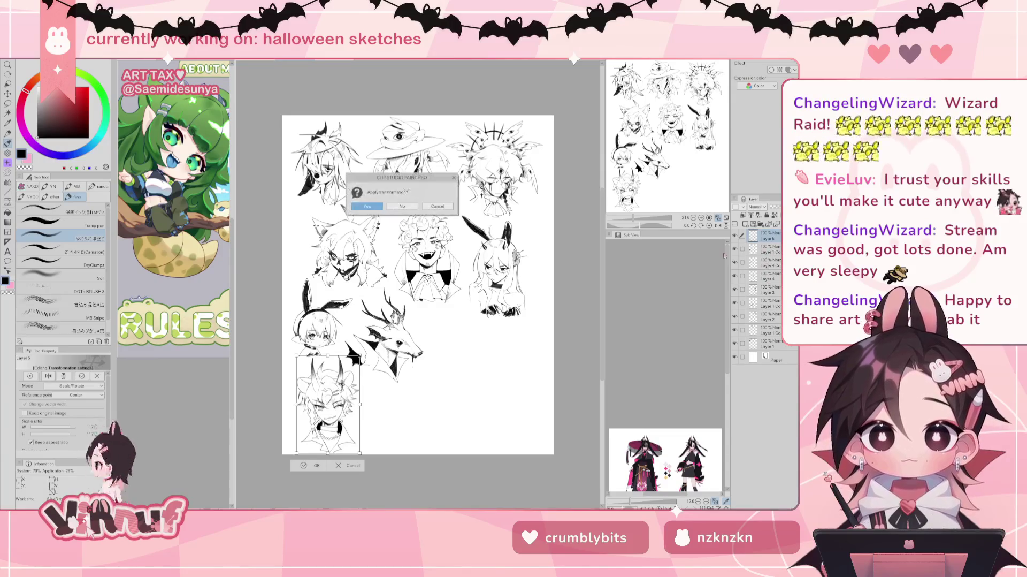
{"action": "key", "text": "Return"}
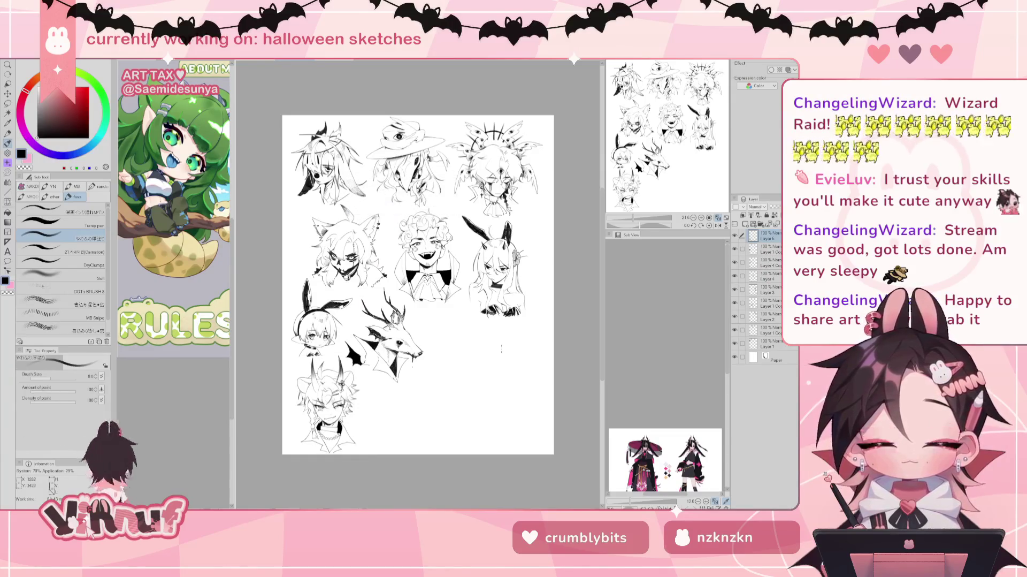
{"action": "key", "text": "alt+bracketleft"}
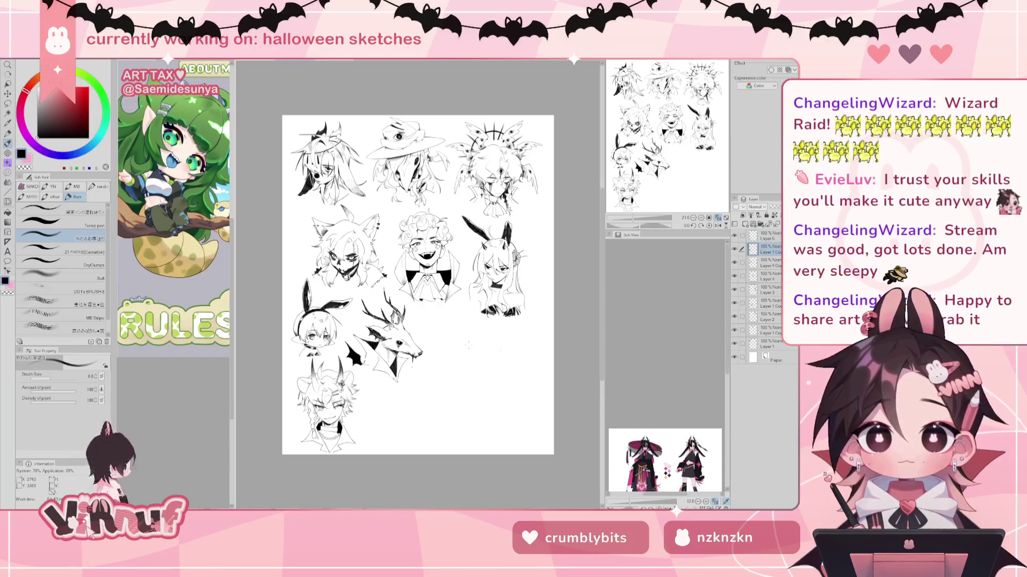
Step: Nudge the bunny sketch up-left and zoom toward the blank lower part of the page
{"action": "key", "text": "k"}
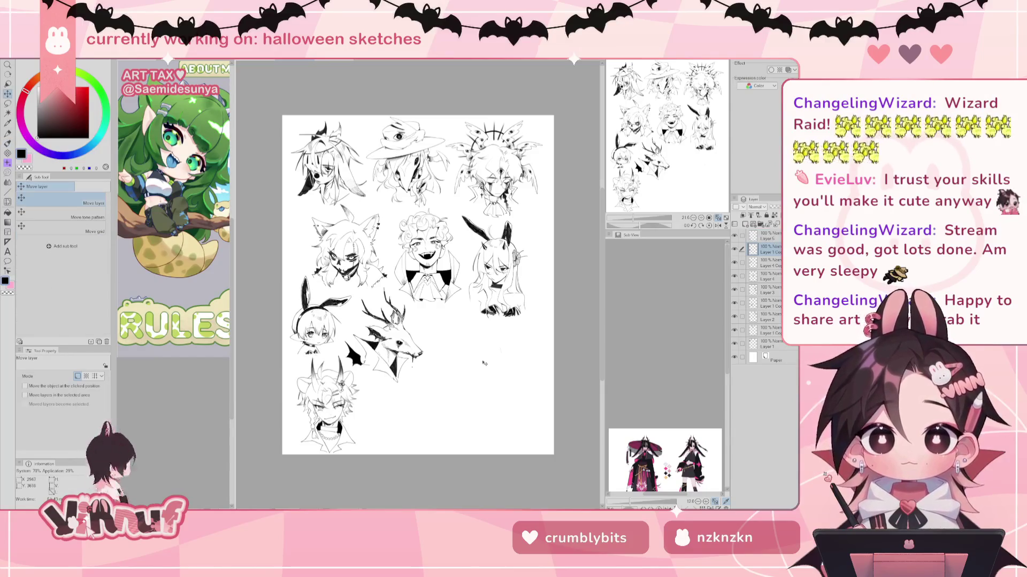
{"action": "left_click_drag", "start_coordinate": [487, 365], "coordinate": [484, 363]}
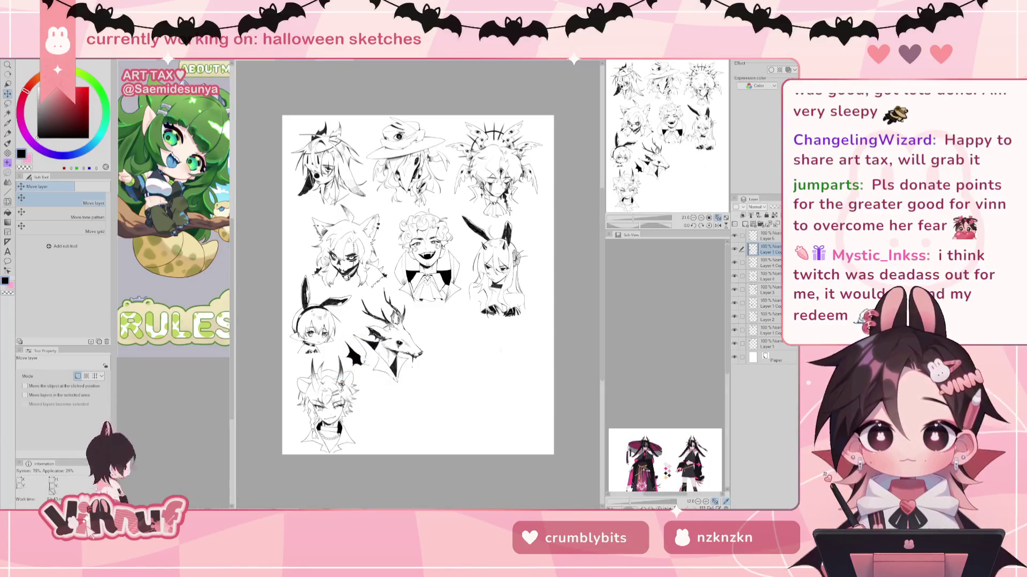
{"action": "left_click_drag", "start_coordinate": [654, 150], "coordinate": [671, 159]}
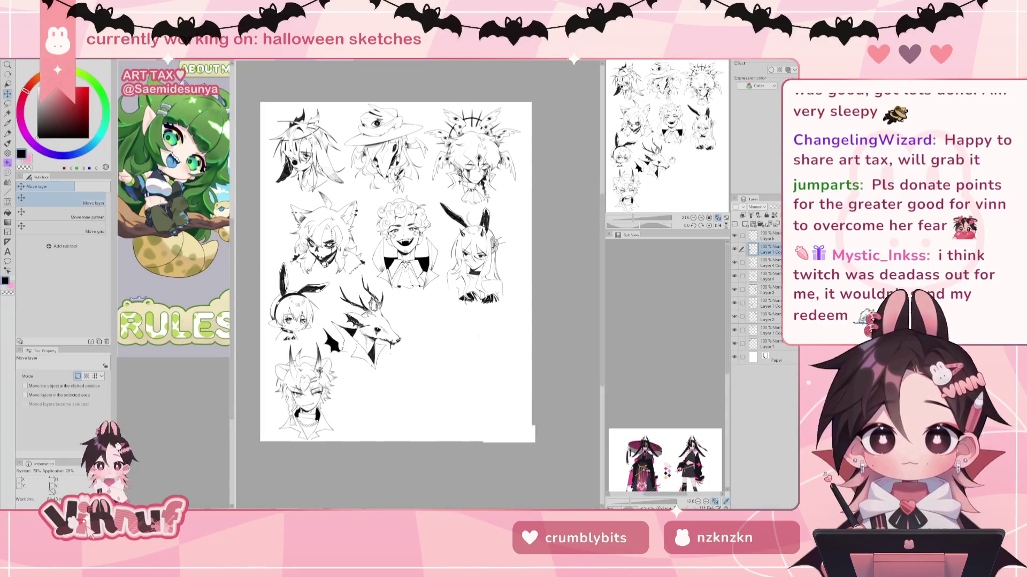
{"action": "left_click_drag", "start_coordinate": [635, 217], "coordinate": [642, 217]}
{"action": "left_click_drag", "start_coordinate": [666, 161], "coordinate": [668, 176]}
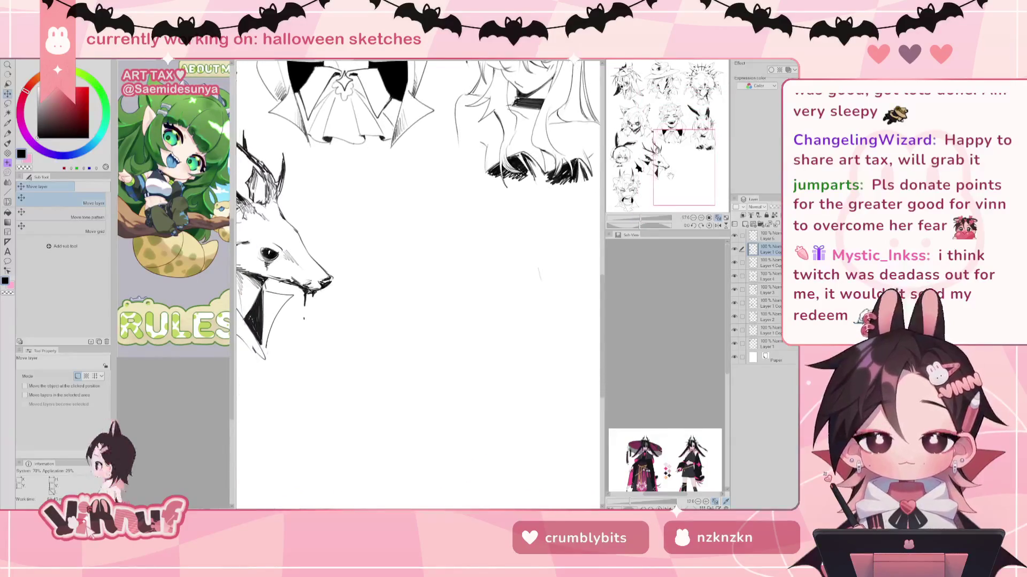
Step: Add a new empty layer, zoom out to the full page, and make Layer 6 active
{"action": "key", "text": "b"}
{"action": "left_click", "coordinate": [769, 224]}
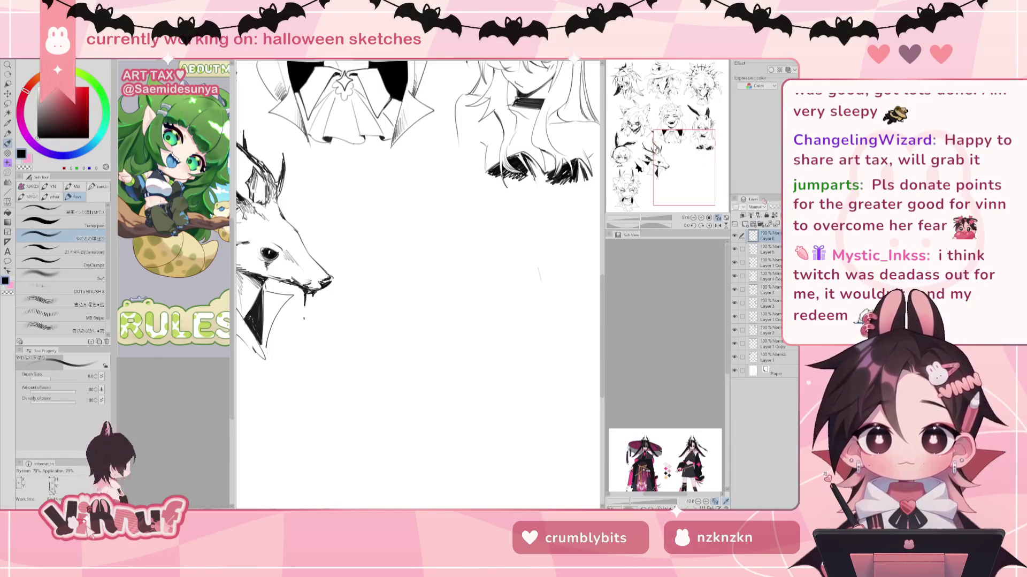
{"action": "key", "text": "e"}
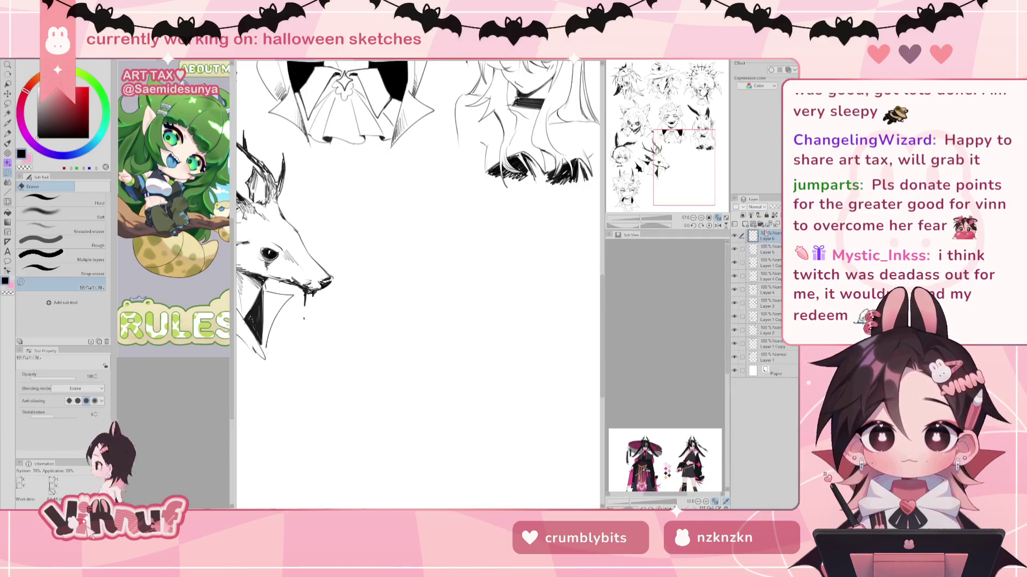
{"action": "key", "text": "b"}
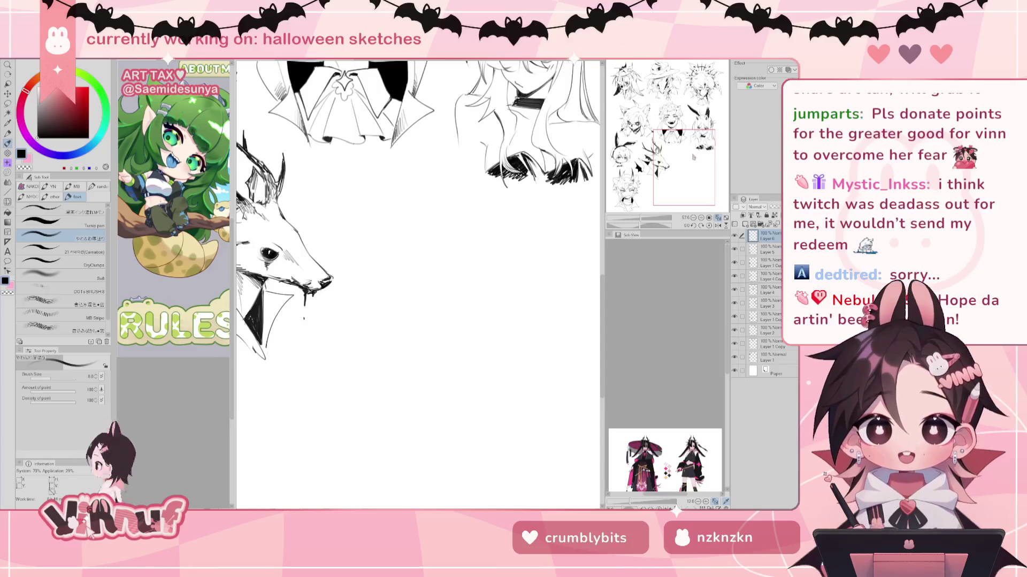
{"action": "key", "text": "ctrl+minus"}
{"action": "key", "text": "ctrl+minus"}
{"action": "scroll", "coordinate": [422, 284], "scroll_direction": "up", "scroll_amount": 3}
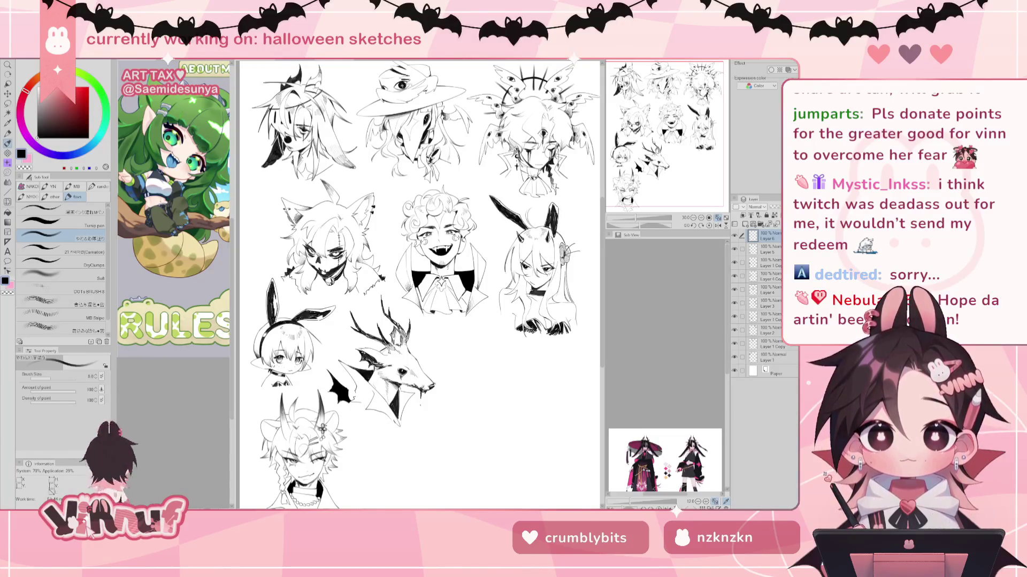
{"action": "left_click", "coordinate": [770, 316]}
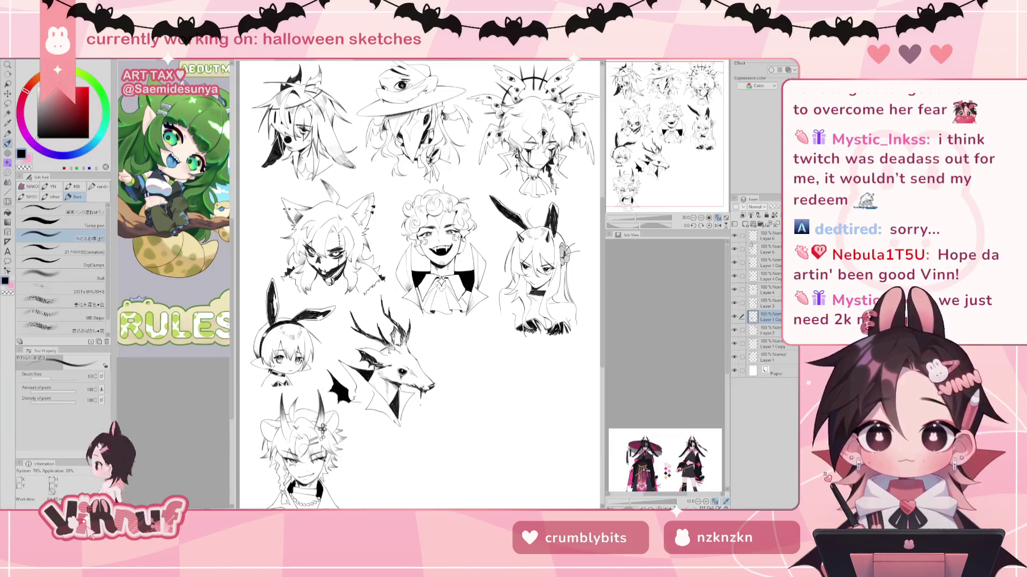
{"action": "left_click", "coordinate": [770, 235]}
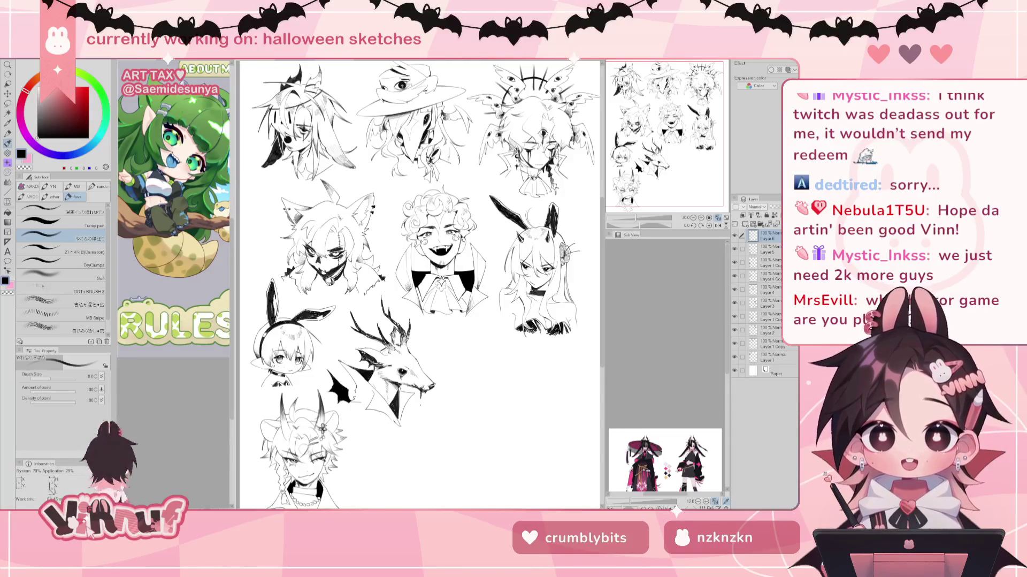
Step: Zoom in on the deer and vampire sketches and make Layer 4 active with the brush
{"action": "left_click_drag", "start_coordinate": [638, 219], "coordinate": [647, 219]}
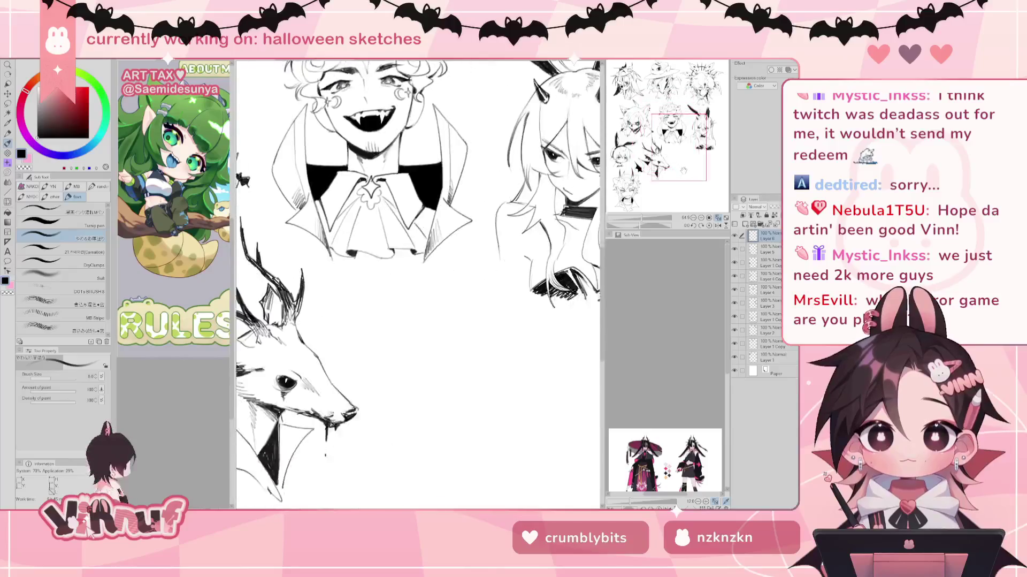
{"action": "left_click_drag", "start_coordinate": [680, 172], "coordinate": [677, 131]}
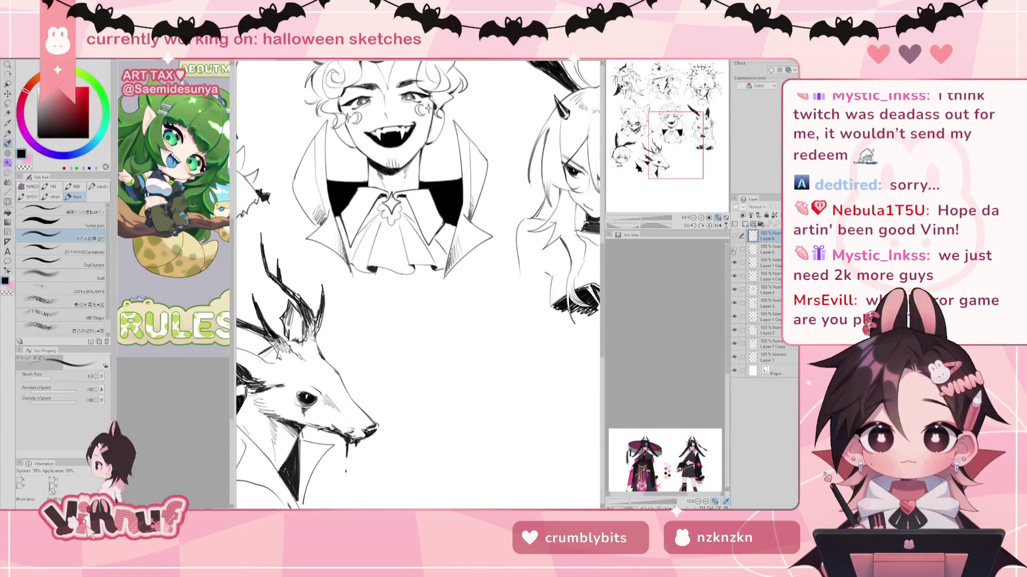
{"action": "left_click", "coordinate": [749, 289]}
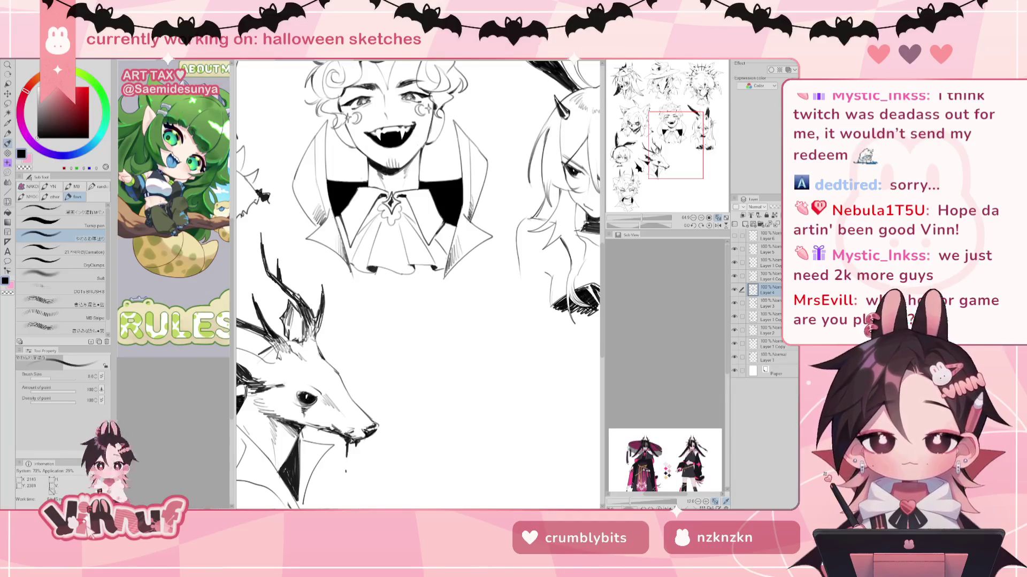
{"action": "key", "text": "e"}
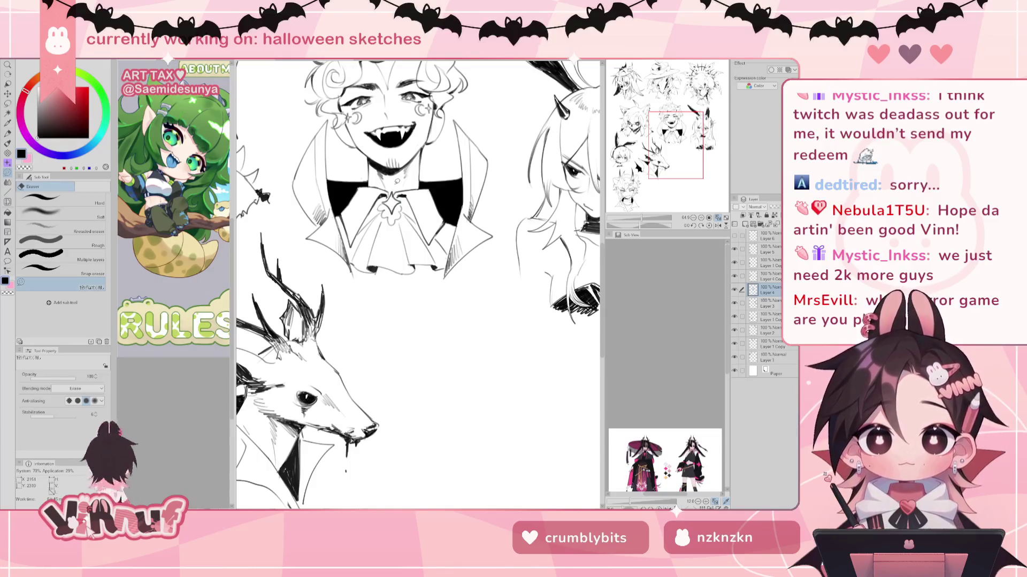
{"action": "key", "text": "b"}
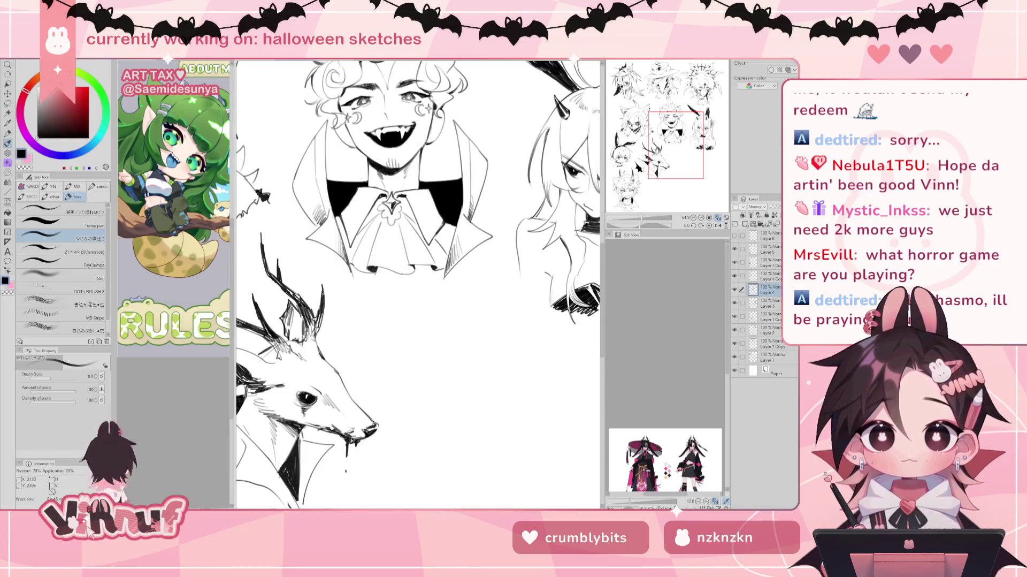
{"action": "key", "text": "ctrl+minus"}
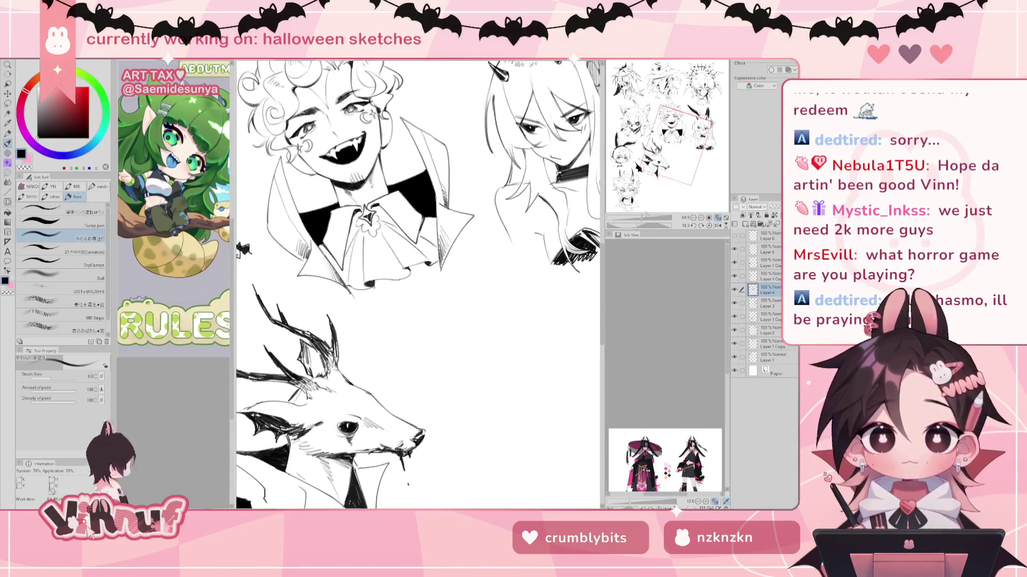
Step: Reframe the view on the blank area below the vampire and horned sketches, with the pen ready
{"action": "key", "text": "ctrl+minus"}
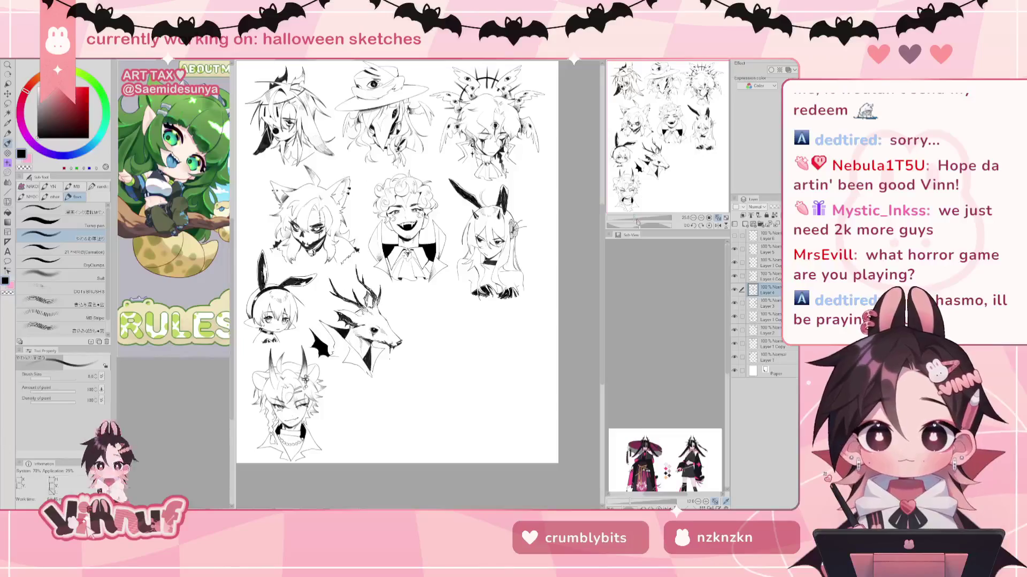
{"action": "left_click_drag", "start_coordinate": [636, 219], "coordinate": [639, 219]}
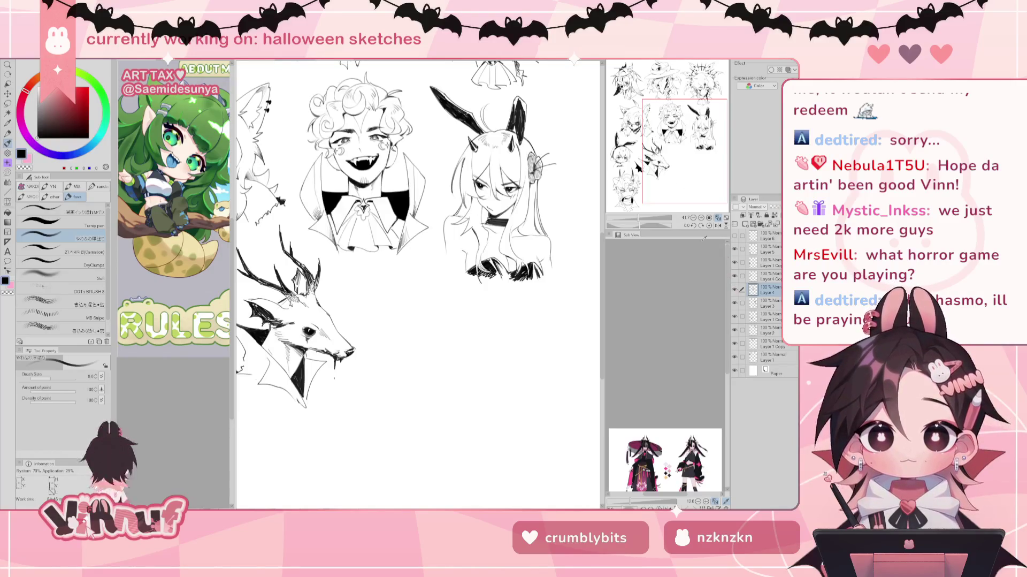
{"action": "key", "text": "e"}
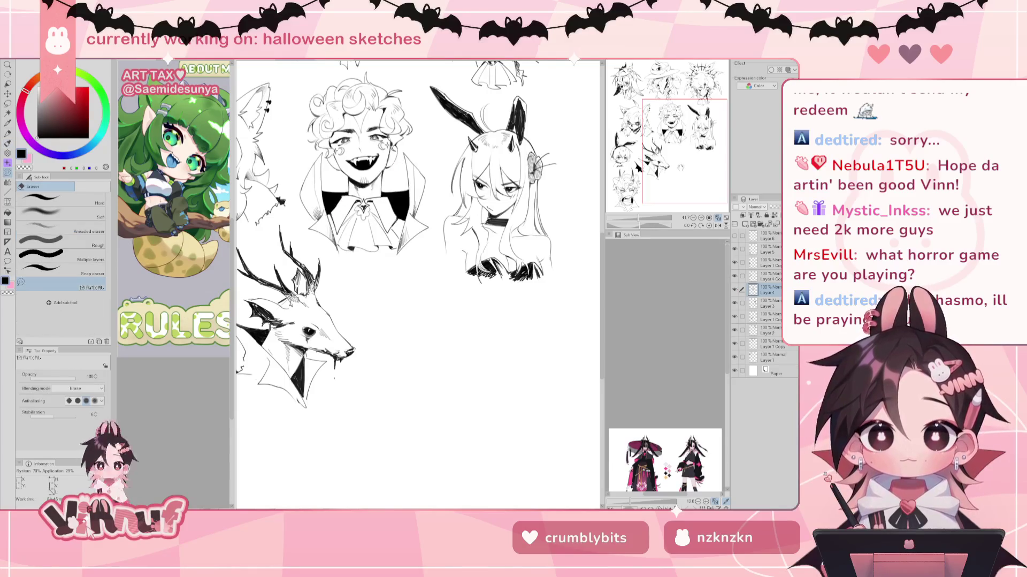
{"action": "scroll", "coordinate": [402, 164], "scroll_direction": "down", "scroll_amount": 3}
{"action": "key", "text": "p"}
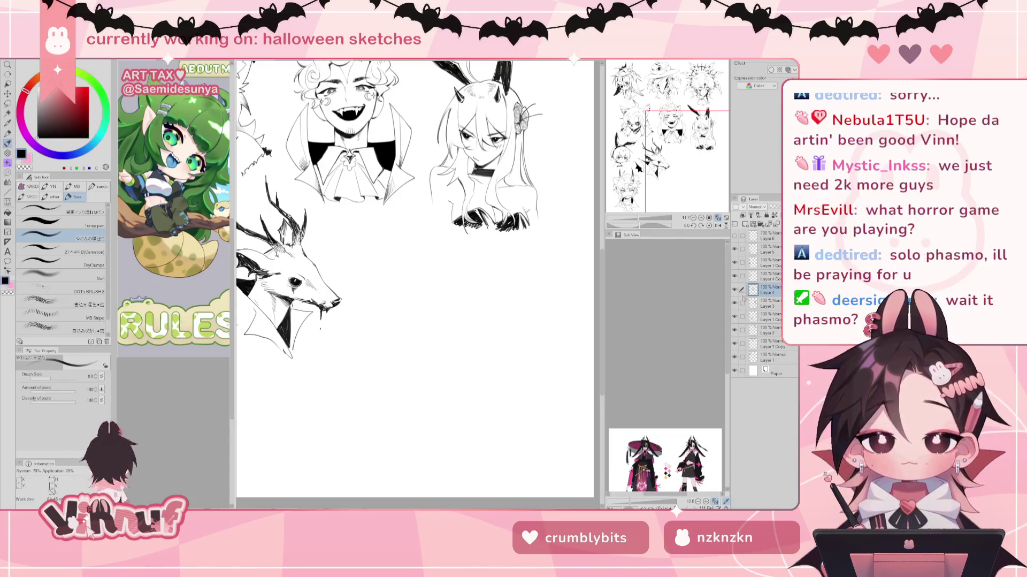
Step: Select Layer 6, draw a test curve in the blank space, then undo it
{"action": "left_click", "coordinate": [768, 236]}
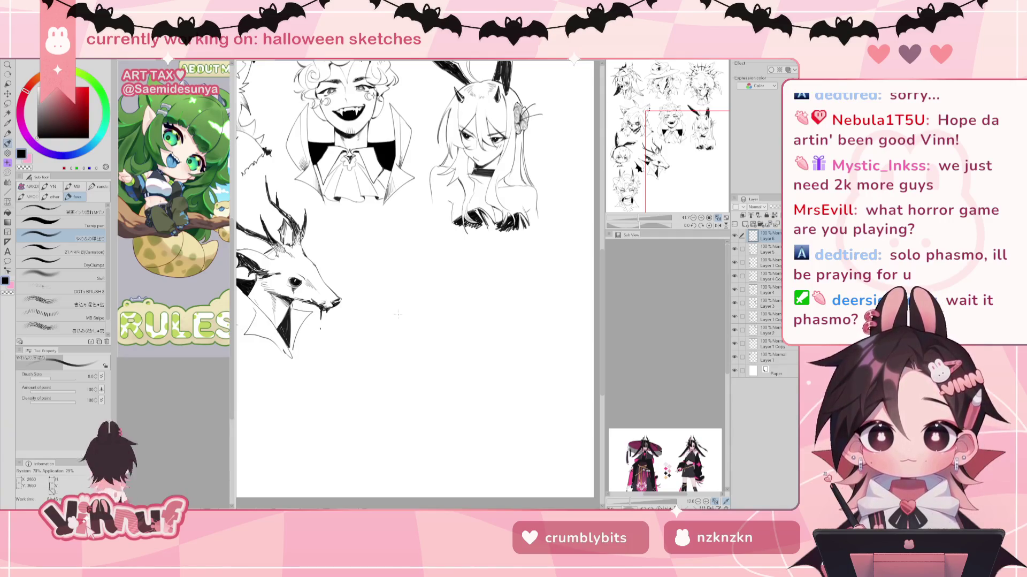
{"action": "left_click_drag", "start_coordinate": [390, 271], "coordinate": [397, 366]}
{"action": "key", "text": "ctrl+z"}
{"action": "key", "text": "ctrl+z"}
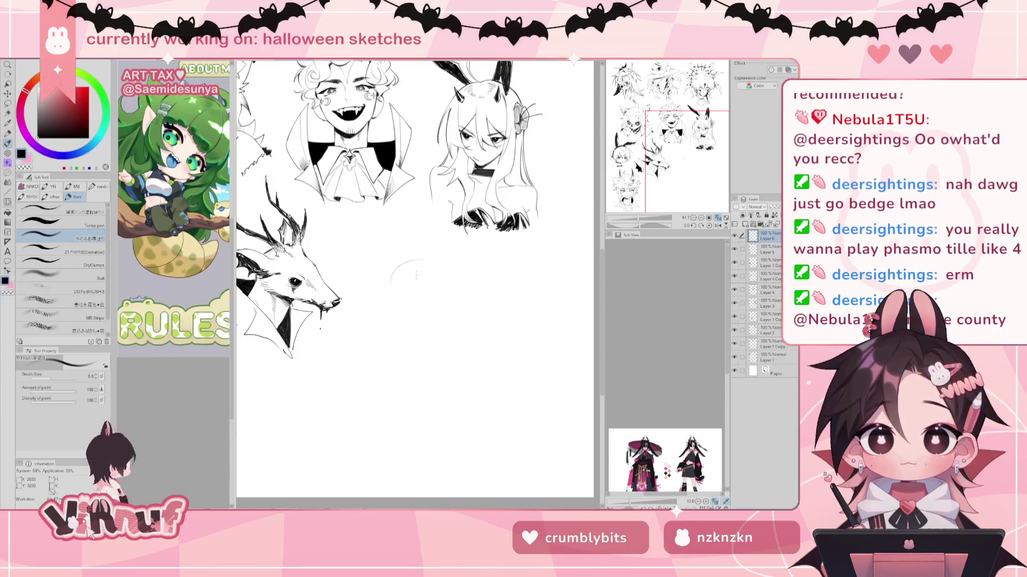
Step: Sketch a rough head circle right of the deer, undoing two stray strokes
{"action": "mouse_move", "coordinate": [394, 276]}
{"action": "left_mouse_down"}
{"action": "mouse_move", "coordinate": [438, 252]}
{"action": "mouse_move", "coordinate": [391, 305]}
{"action": "mouse_move", "coordinate": [413, 346]}
{"action": "left_mouse_up"}
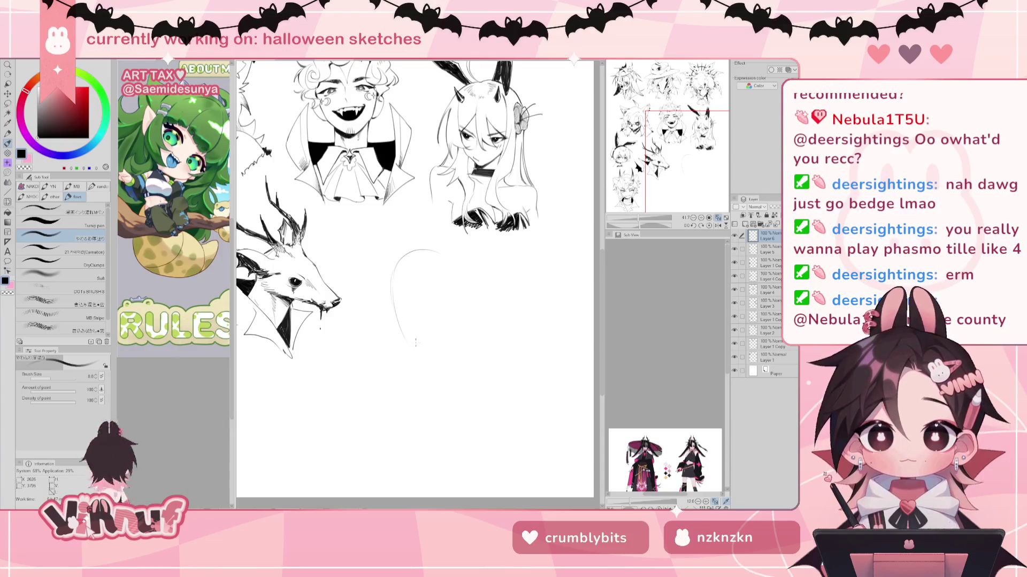
{"action": "key", "text": "ctrl+z"}
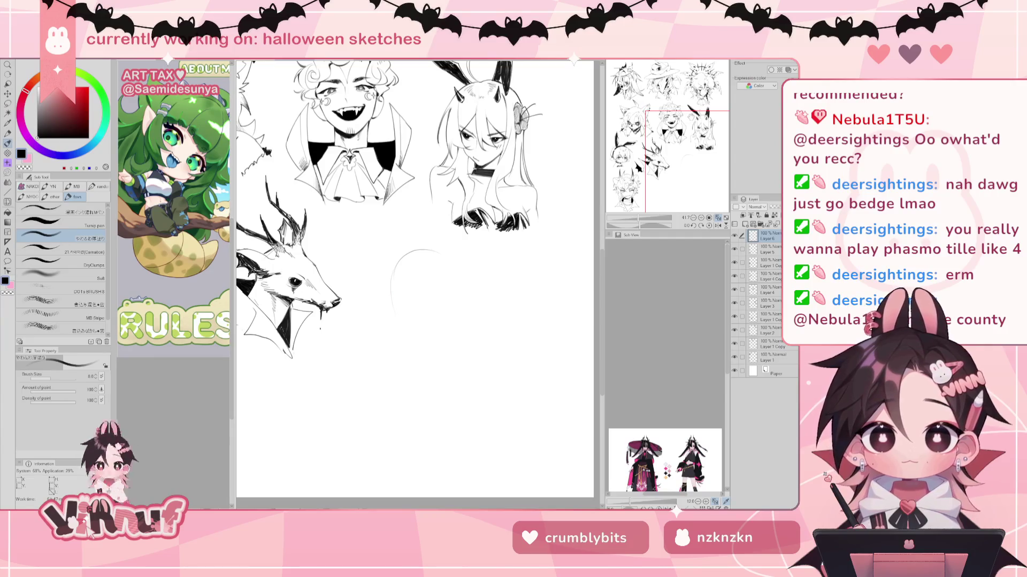
{"action": "left_click_drag", "start_coordinate": [395, 314], "coordinate": [414, 333]}
{"action": "key", "text": "ctrl+z"}
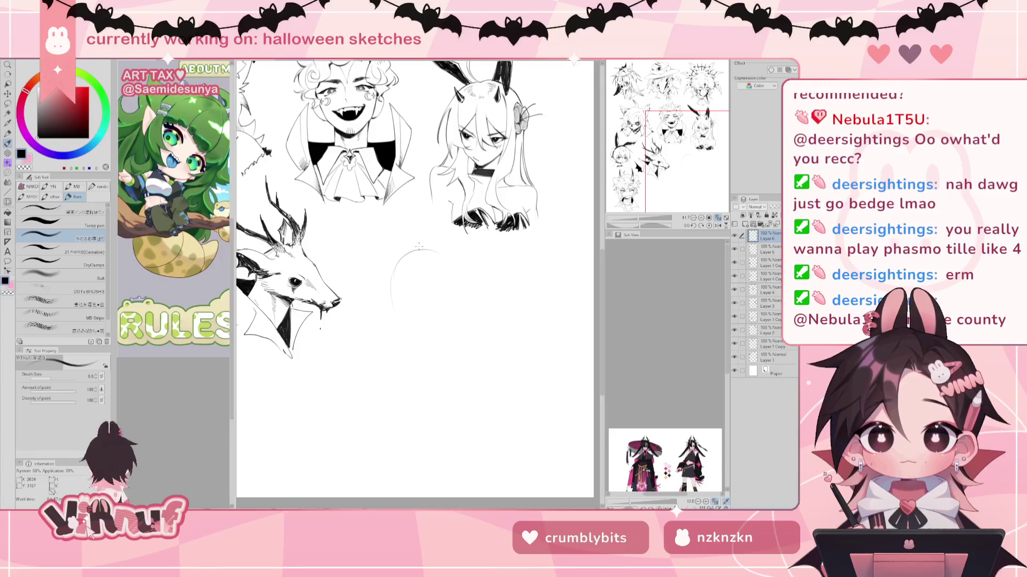
{"action": "left_click_drag", "start_coordinate": [425, 249], "coordinate": [468, 286]}
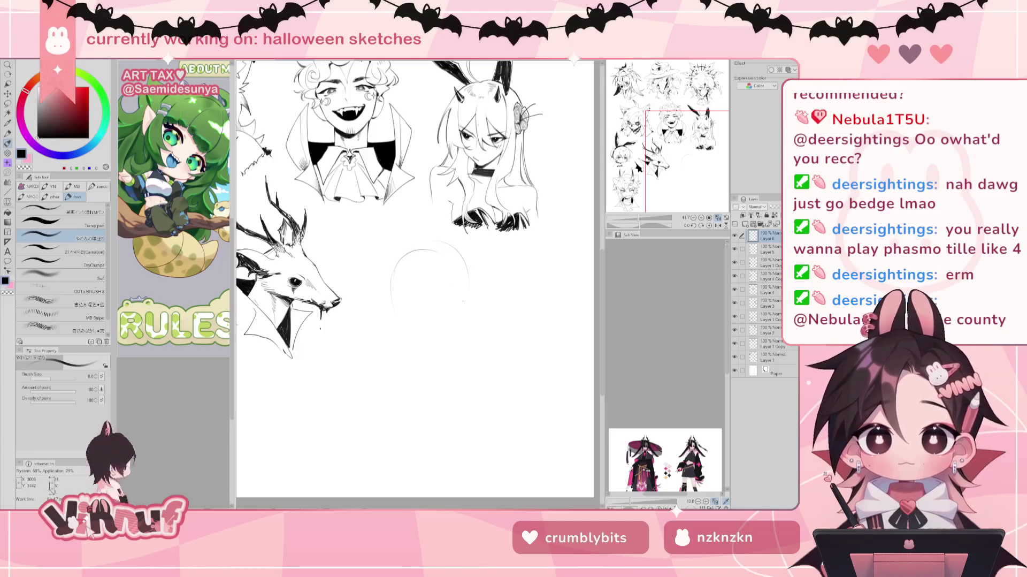
{"action": "left_click_drag", "start_coordinate": [425, 334], "coordinate": [392, 298]}
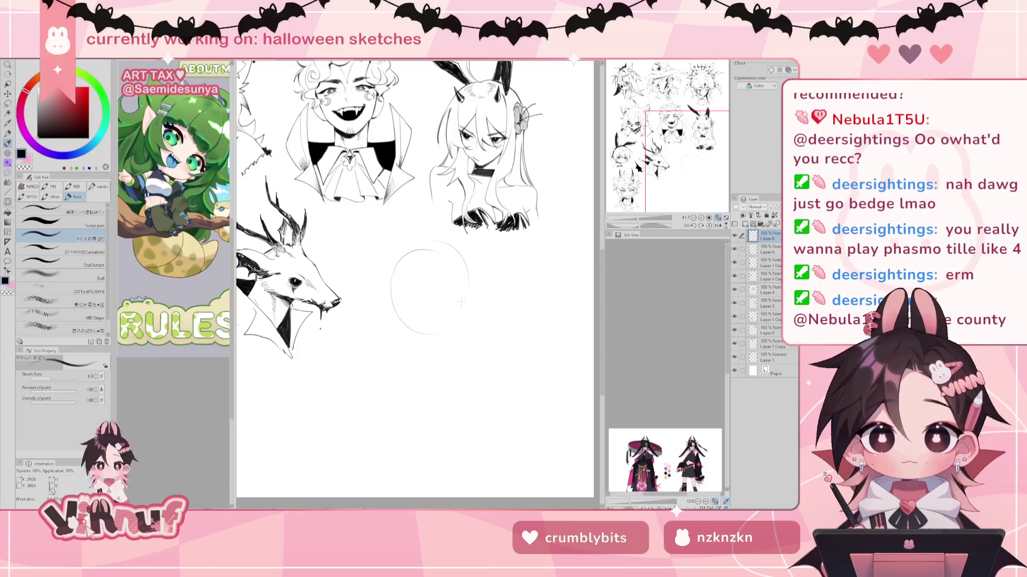
{"action": "left_click_drag", "start_coordinate": [466, 262], "coordinate": [456, 328]}
Step: Redraw the circle's top arc and add a short stroke to its left
{"action": "key", "text": "e"}
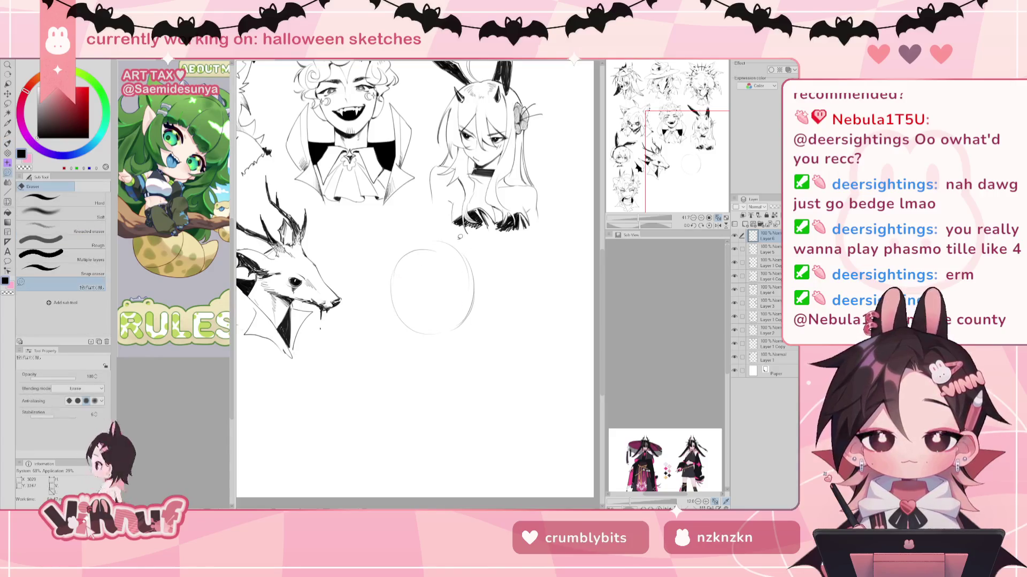
{"action": "key", "text": "b"}
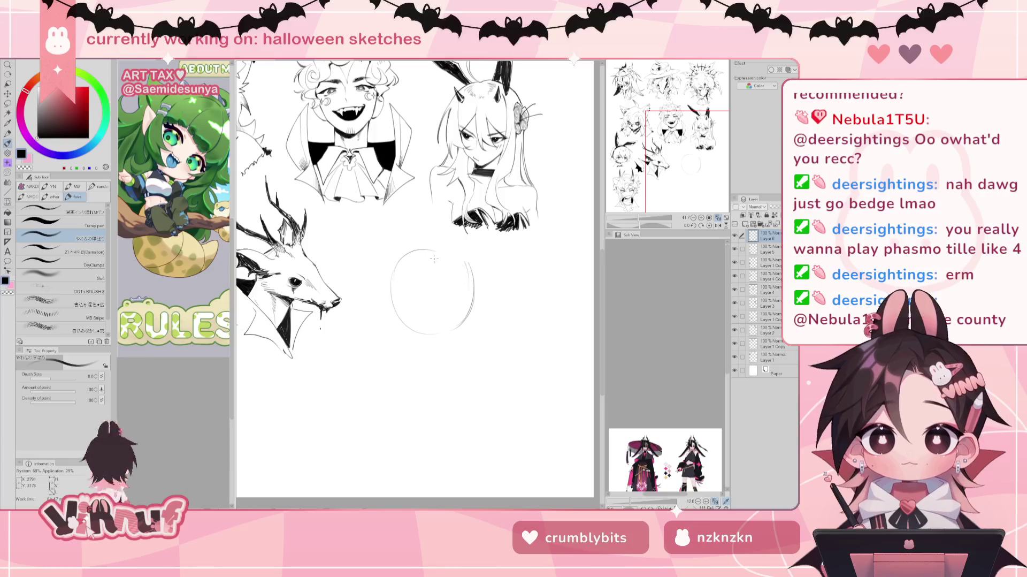
{"action": "left_click_drag", "start_coordinate": [415, 256], "coordinate": [471, 274]}
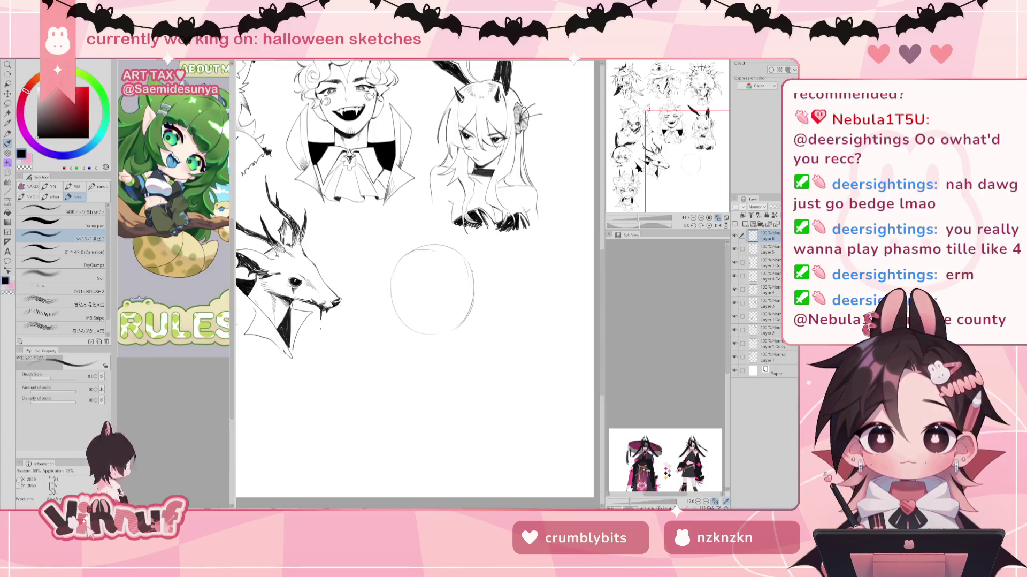
{"action": "key", "text": "e"}
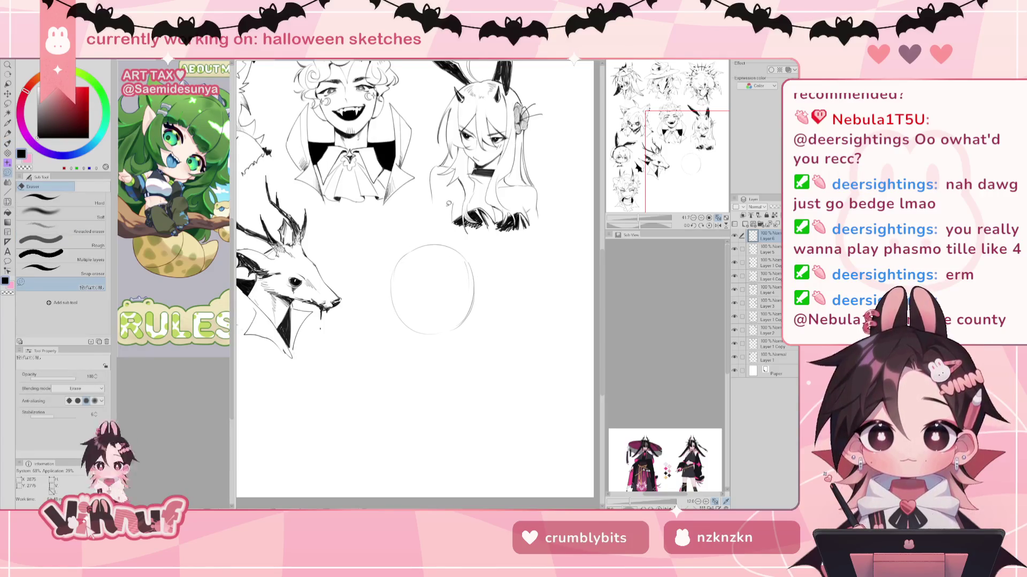
{"action": "key", "text": "b"}
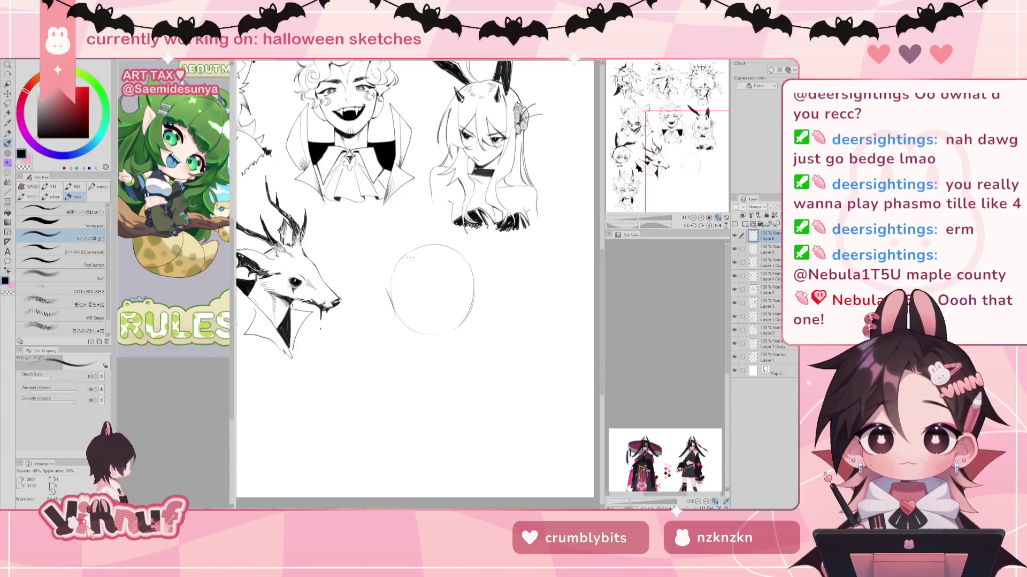
{"action": "left_click_drag", "start_coordinate": [386, 286], "coordinate": [411, 345]}
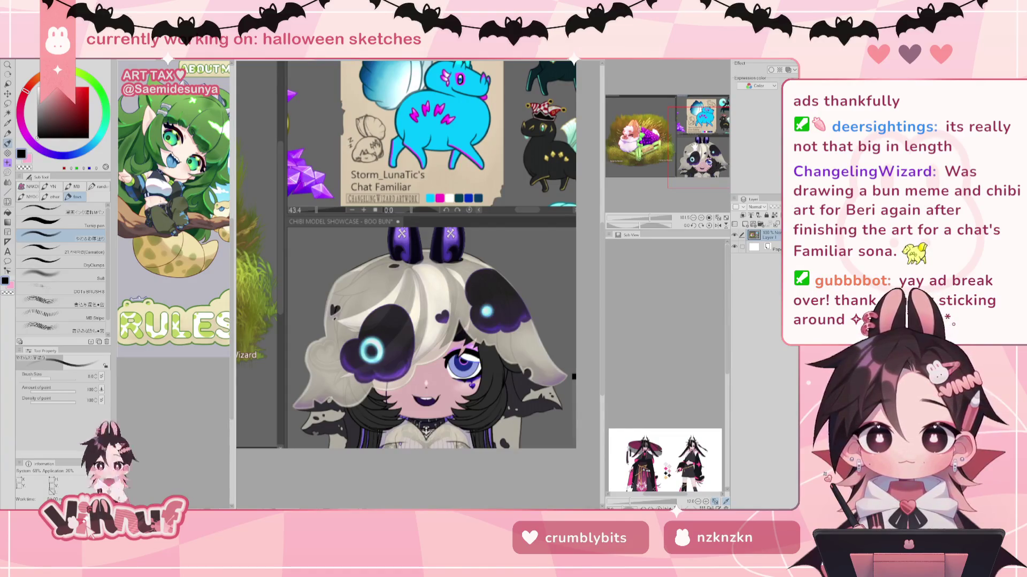
Step: Pan across the grape-crate bun showcase artwork to view its right side
{"action": "scroll", "coordinate": [516, 287], "scroll_direction": "down", "scroll_amount": 1}
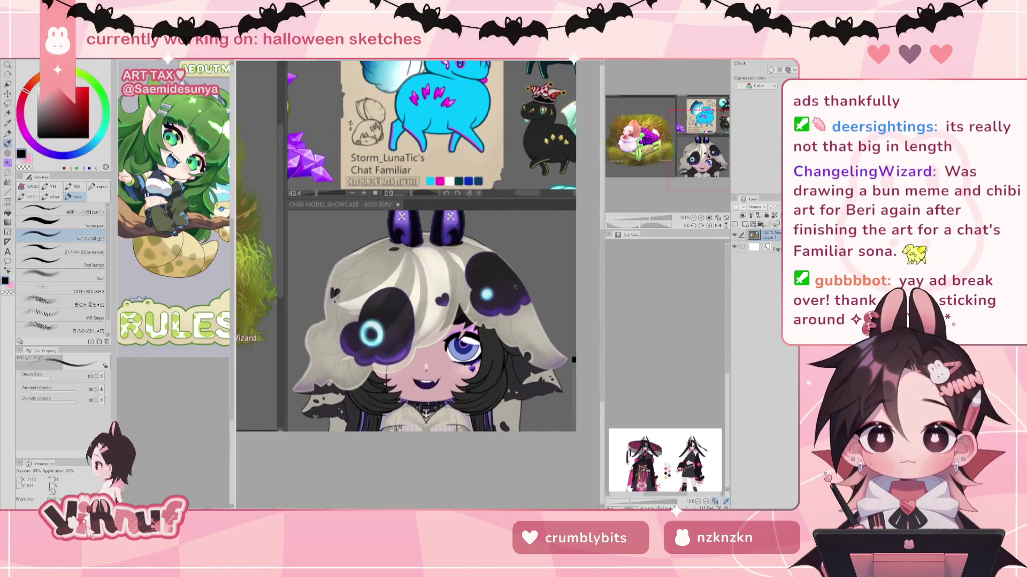
{"action": "left_click_drag", "start_coordinate": [694, 161], "coordinate": [690, 159]}
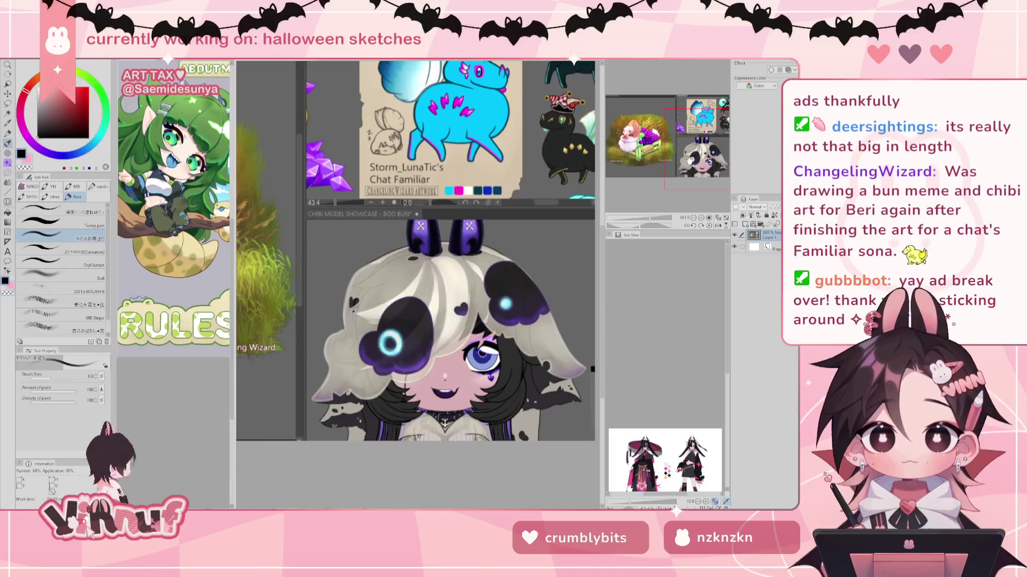
{"action": "left_click_drag", "start_coordinate": [690, 159], "coordinate": [640, 152]}
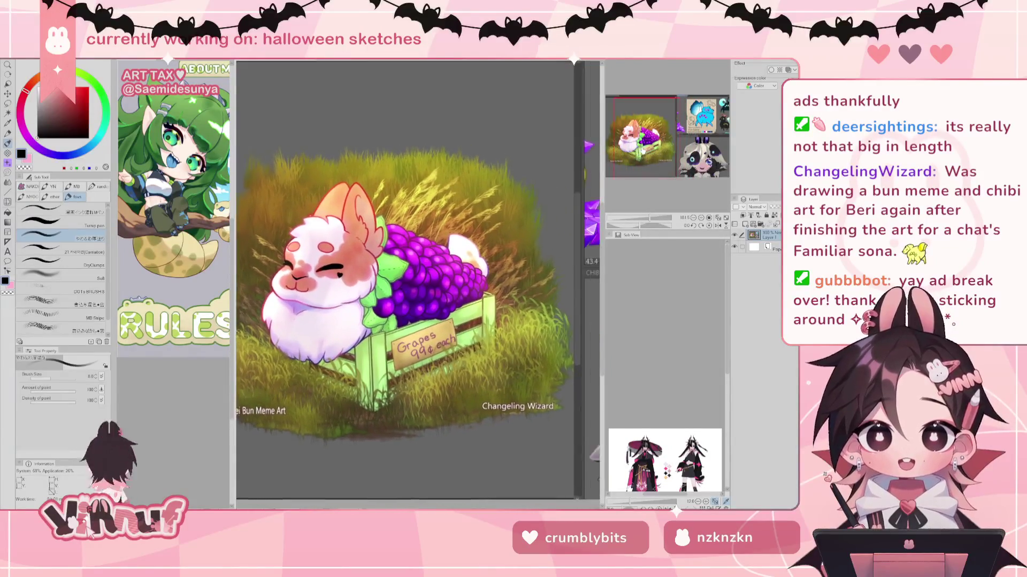
{"action": "left_click_drag", "start_coordinate": [640, 152], "coordinate": [669, 156]}
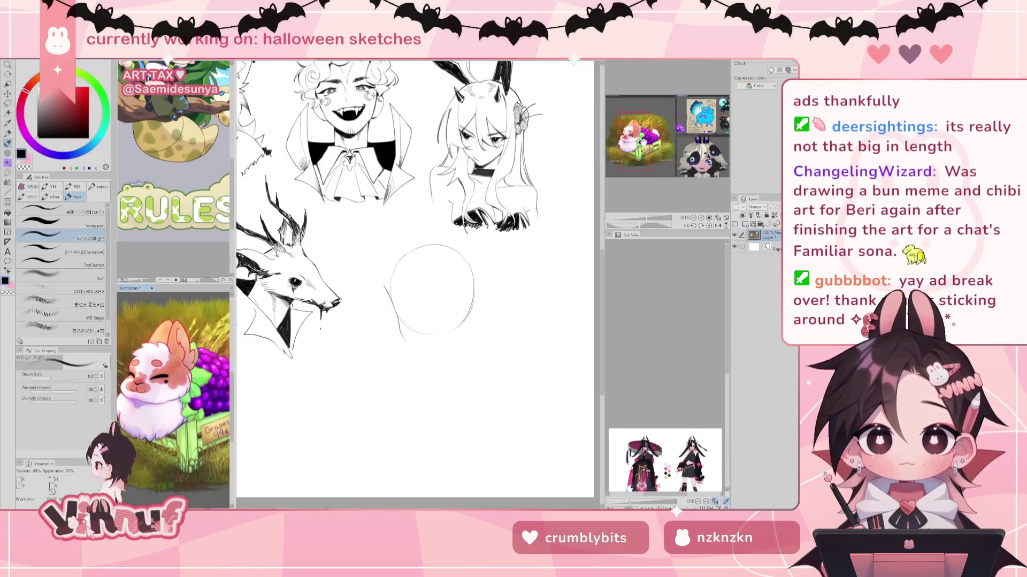
Step: Show the green-haired reference character in the overview, then bring the Halloween sketch sheet forward
{"action": "left_click", "coordinate": [192, 252]}
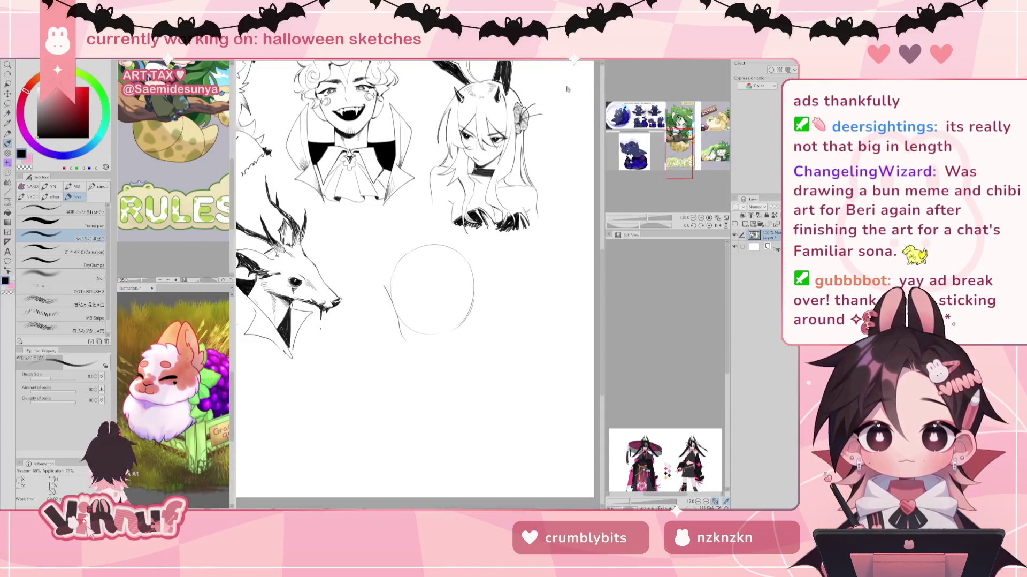
{"action": "scroll", "coordinate": [193, 253], "scroll_direction": "up", "scroll_amount": 5}
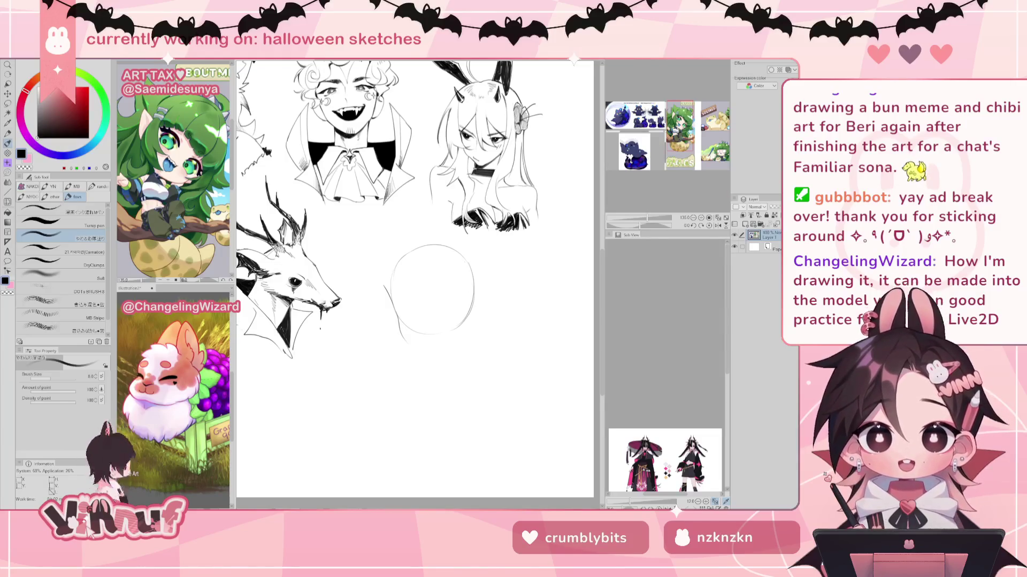
{"action": "left_click", "coordinate": [578, 287]}
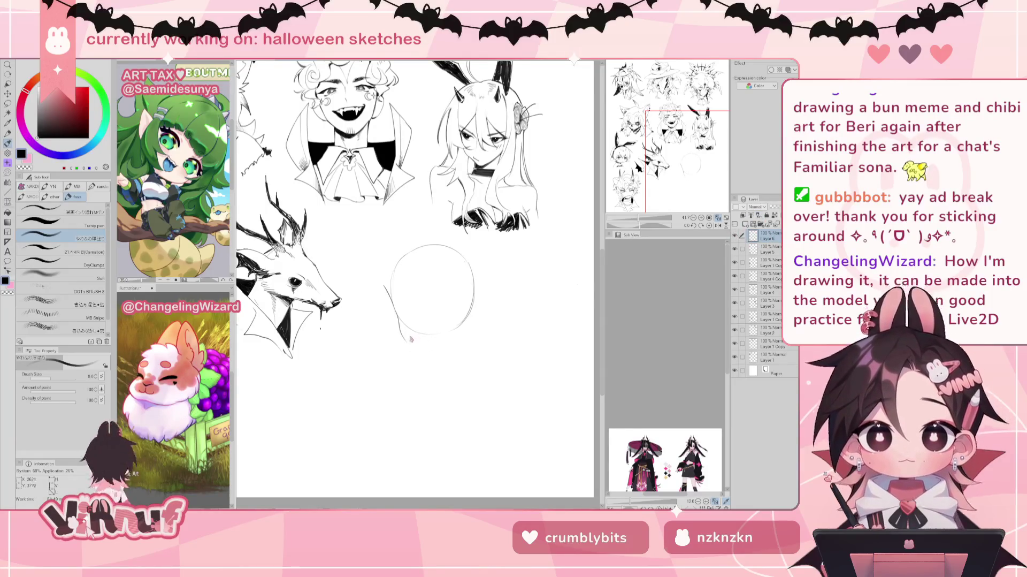
Step: Erase the head circle's lower arc and pen in the lower-left face curve and chin line
{"action": "key", "text": "e"}
{"action": "mouse_move", "coordinate": [398, 315]}
{"action": "left_mouse_down"}
{"action": "mouse_move", "coordinate": [436, 337]}
{"action": "mouse_move", "coordinate": [474, 315]}
{"action": "left_mouse_up"}
{"action": "key", "text": "p"}
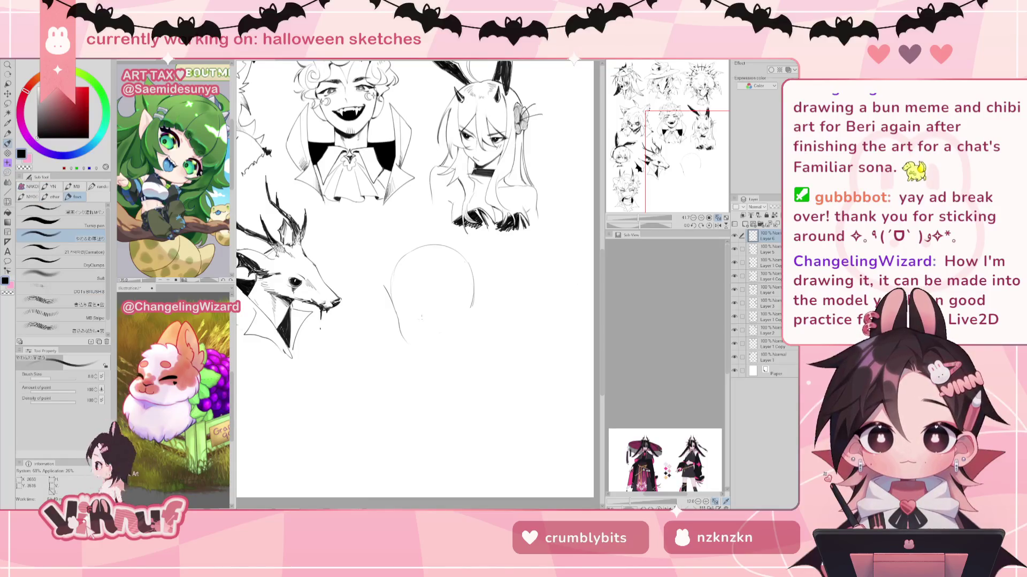
{"action": "left_click_drag", "start_coordinate": [402, 321], "coordinate": [436, 334]}
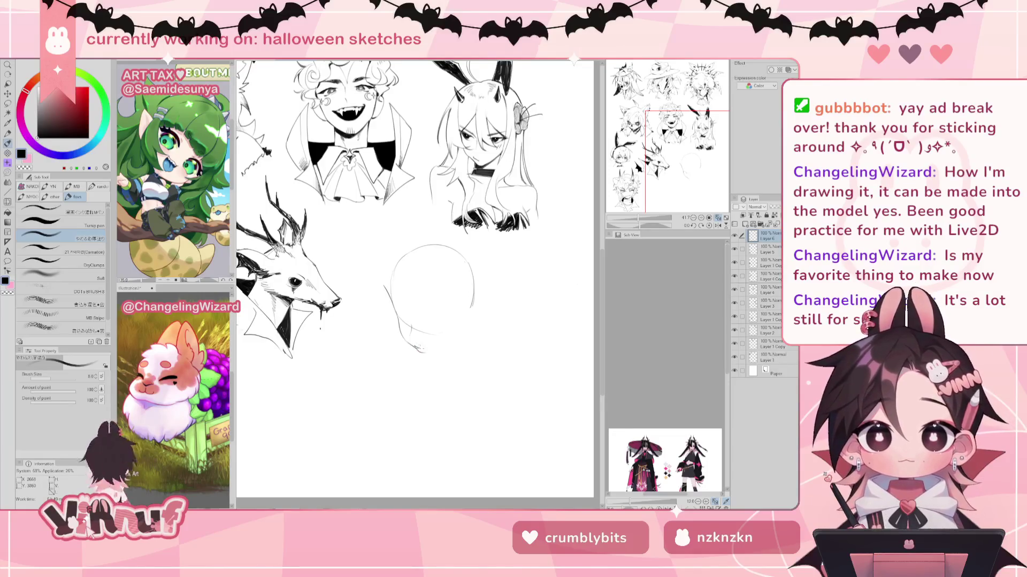
{"action": "left_click_drag", "start_coordinate": [423, 351], "coordinate": [430, 352]}
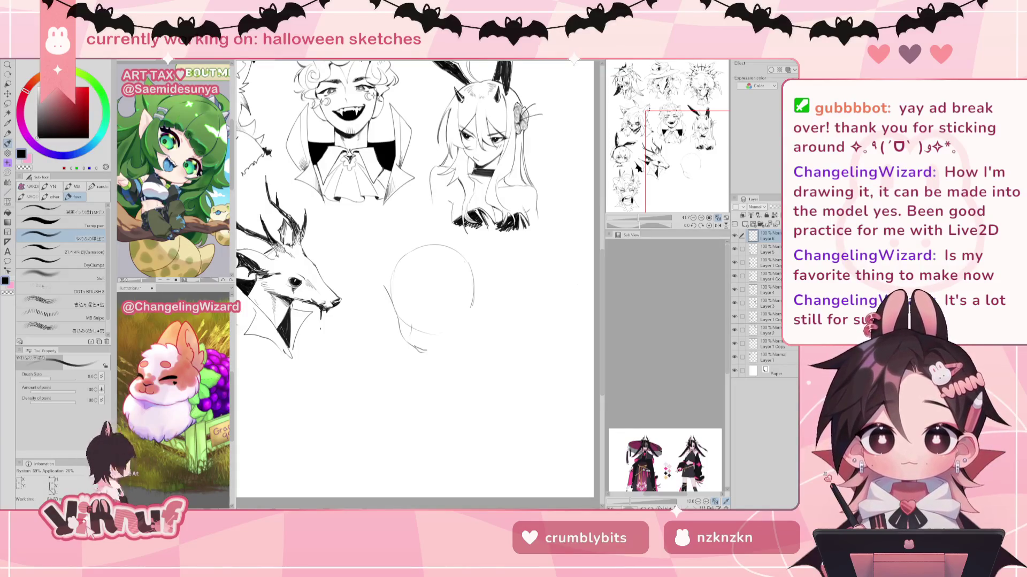
{"action": "left_click_drag", "start_coordinate": [431, 331], "coordinate": [427, 310]}
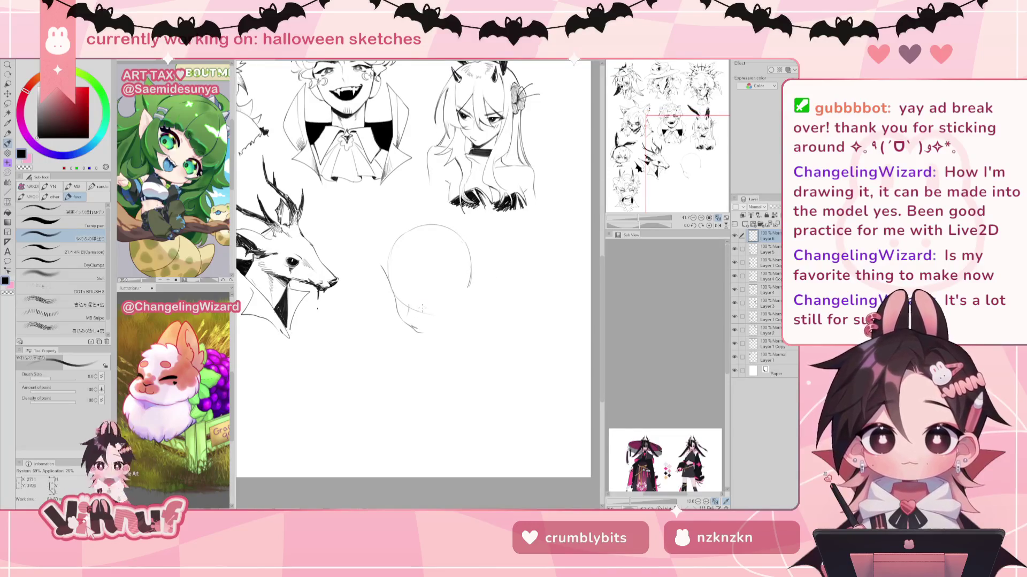
Step: Erase the stray strokes near the chin and mirror the view to check proportions
{"action": "key", "text": "e"}
{"action": "left_click_drag", "start_coordinate": [408, 296], "coordinate": [419, 294]}
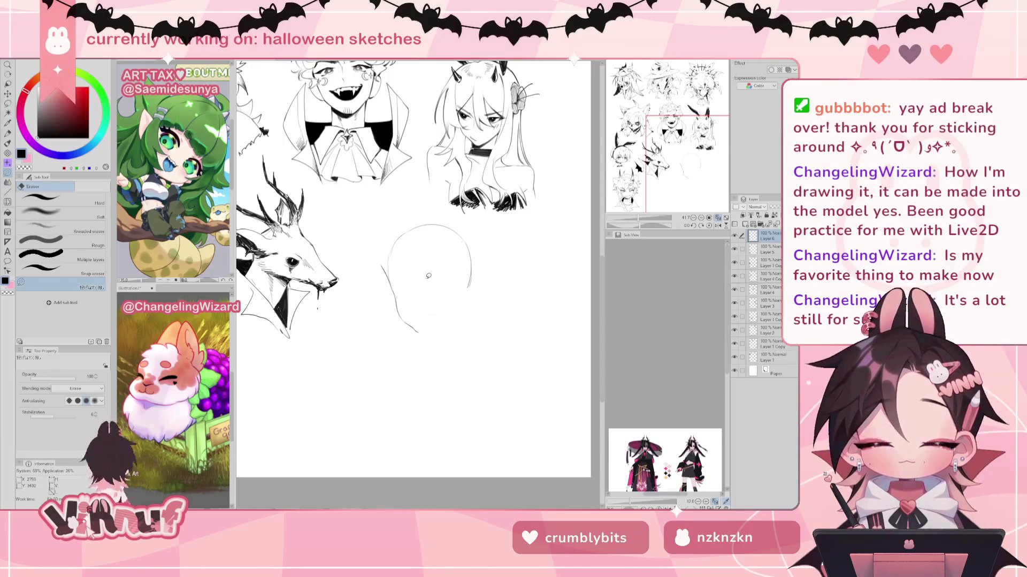
{"action": "key", "text": "p"}
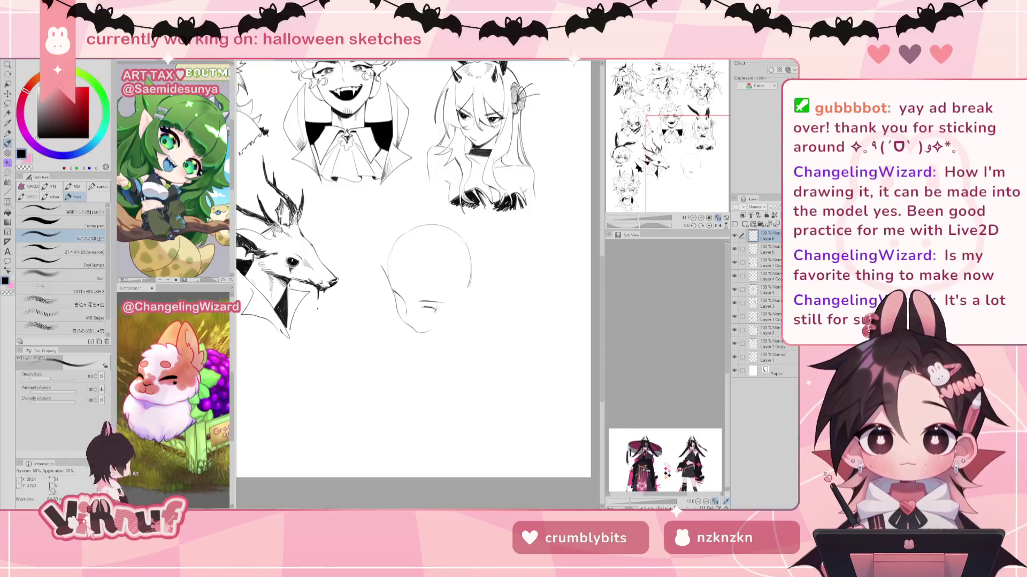
{"action": "key", "text": "h"}
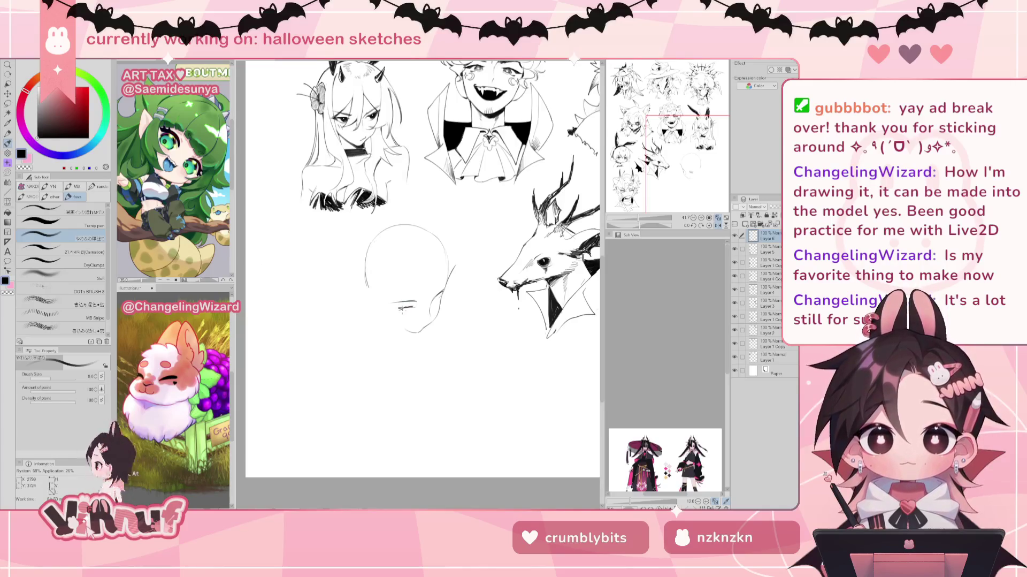
{"action": "key", "text": "h"}
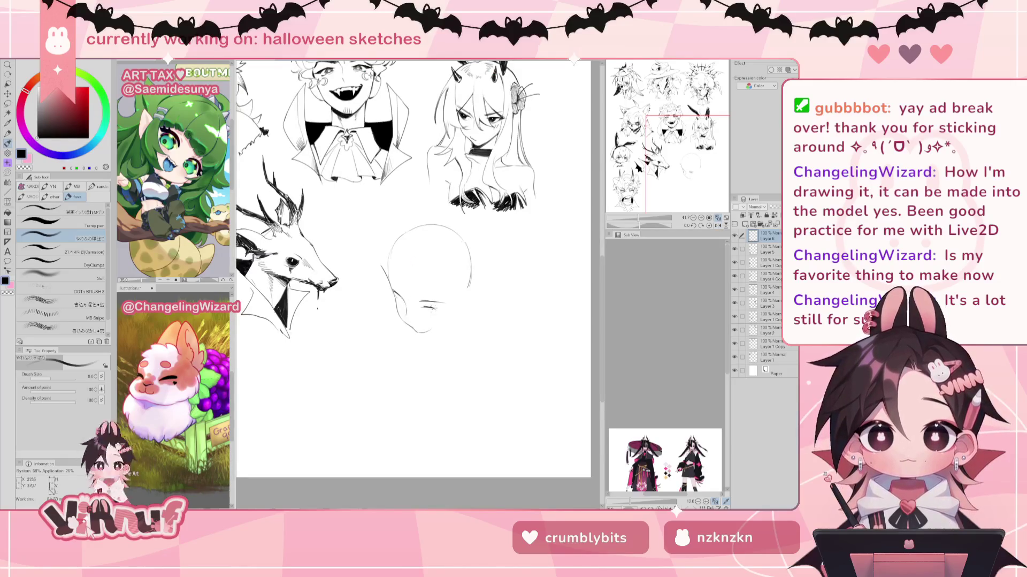
Step: Sketch a short face line and the eye line, then mirror-check the face
{"action": "mouse_move", "coordinate": [423, 303]}
{"action": "left_mouse_down"}
{"action": "mouse_move", "coordinate": [437, 301]}
{"action": "mouse_move", "coordinate": [437, 311]}
{"action": "mouse_move", "coordinate": [430, 305]}
{"action": "mouse_move", "coordinate": [442, 299]}
{"action": "left_mouse_up"}
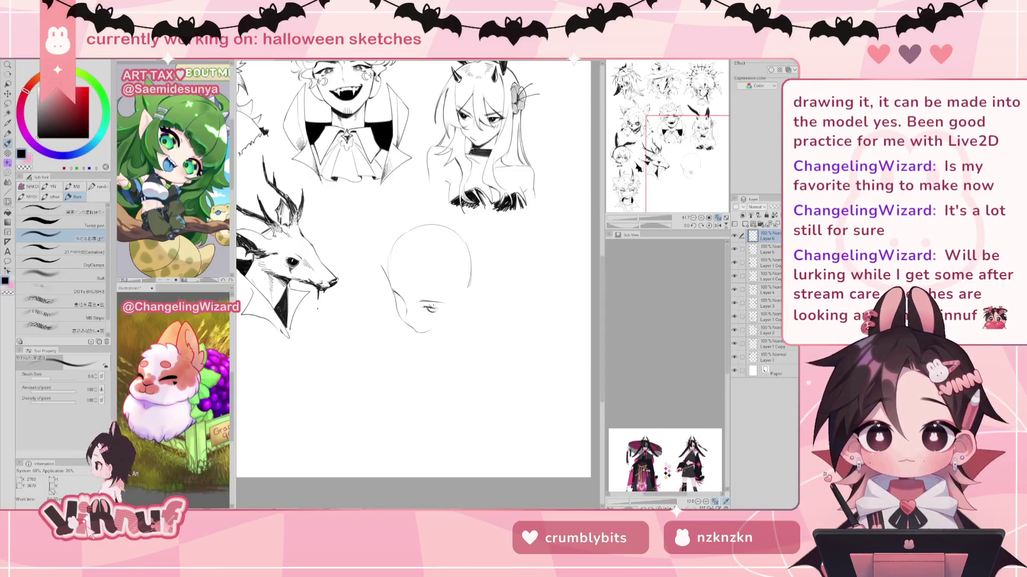
{"action": "left_click_drag", "start_coordinate": [420, 307], "coordinate": [430, 305]}
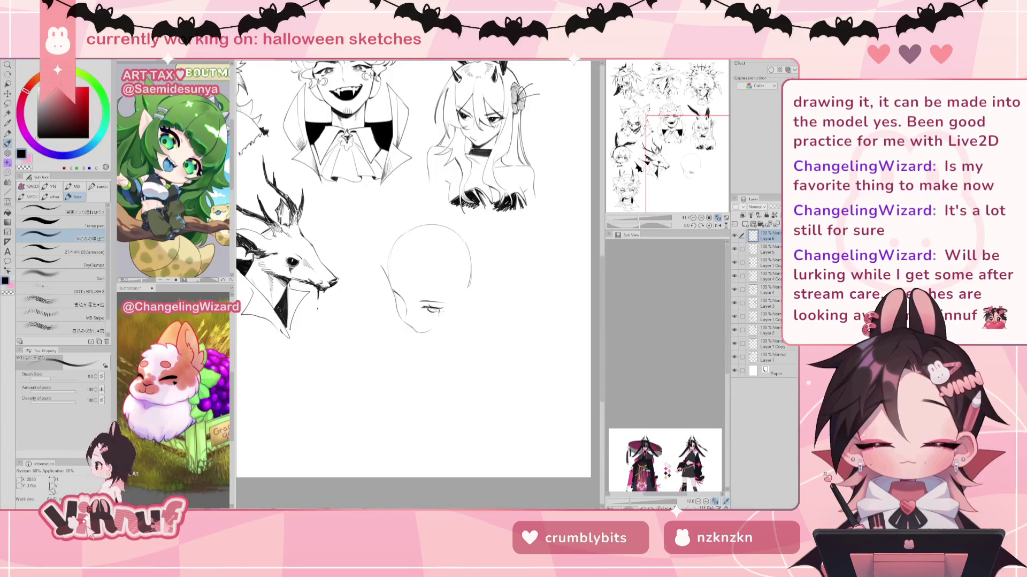
{"action": "key", "text": "h"}
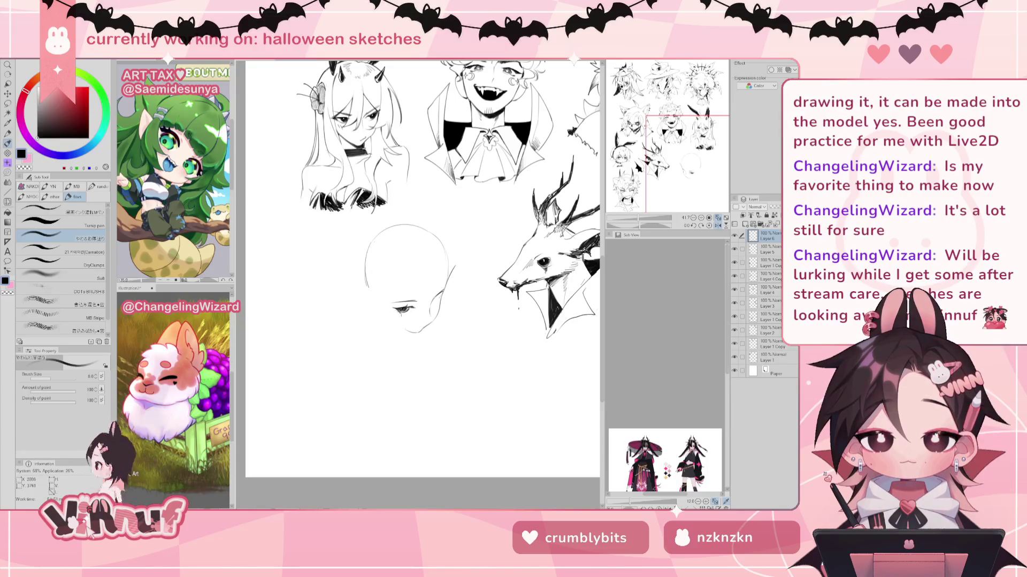
{"action": "key", "text": "h"}
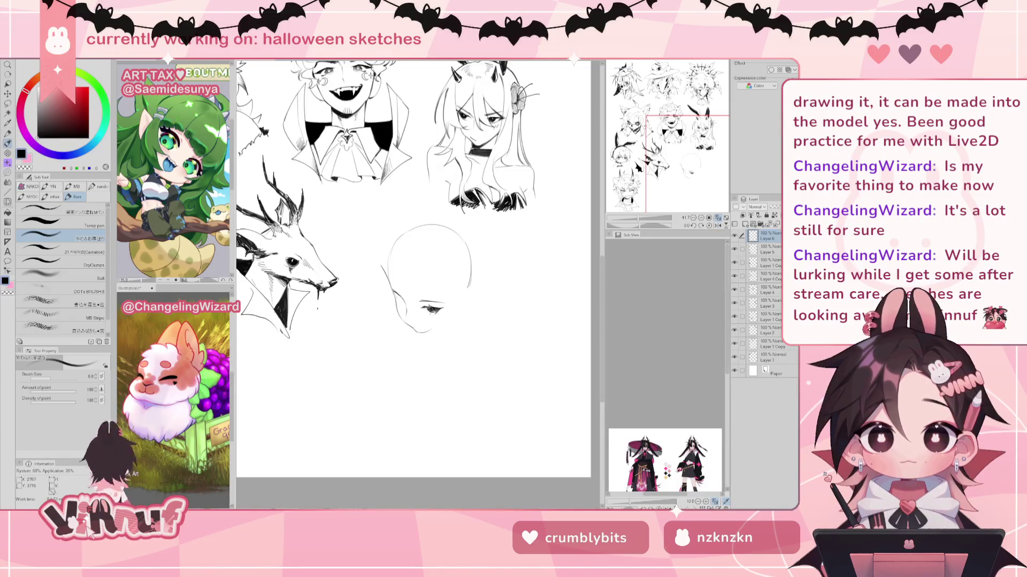
Step: Darken the new face's eye and lashes with the pen, touching up with the eraser
{"action": "left_click_drag", "start_coordinate": [430, 305], "coordinate": [437, 312]}
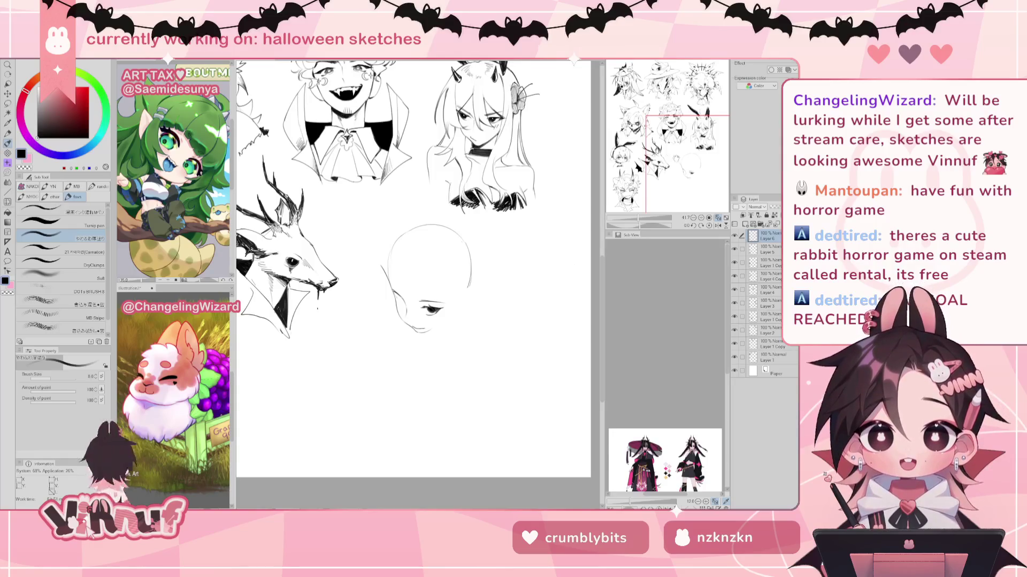
{"action": "left_click_drag", "start_coordinate": [448, 312], "coordinate": [450, 297]}
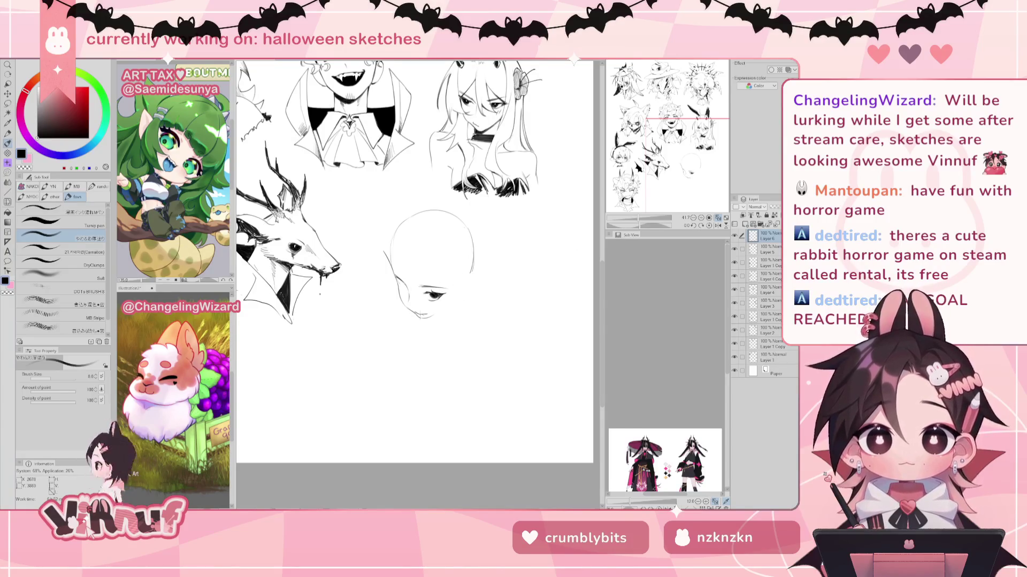
{"action": "key", "text": "e"}
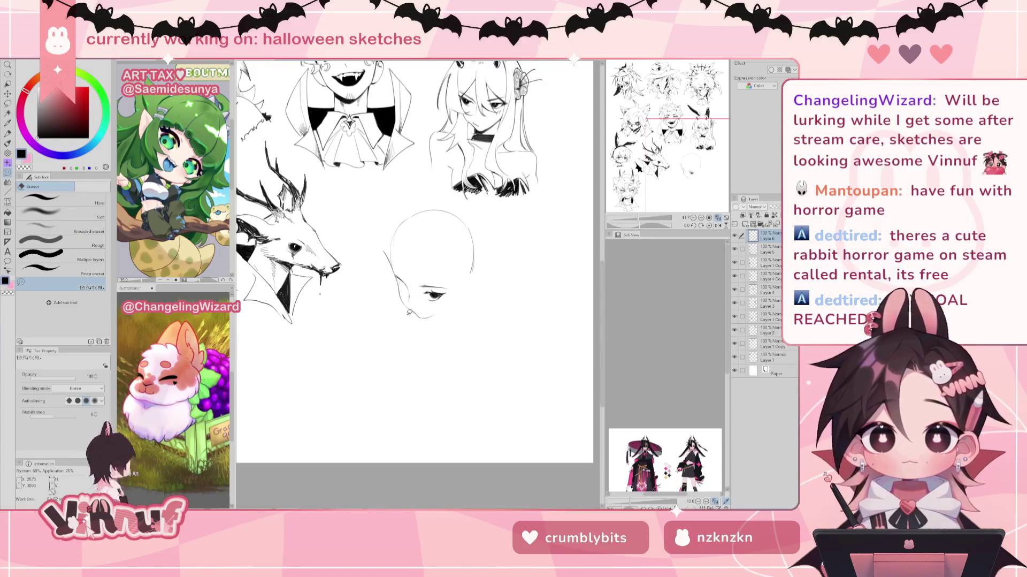
{"action": "key", "text": "p"}
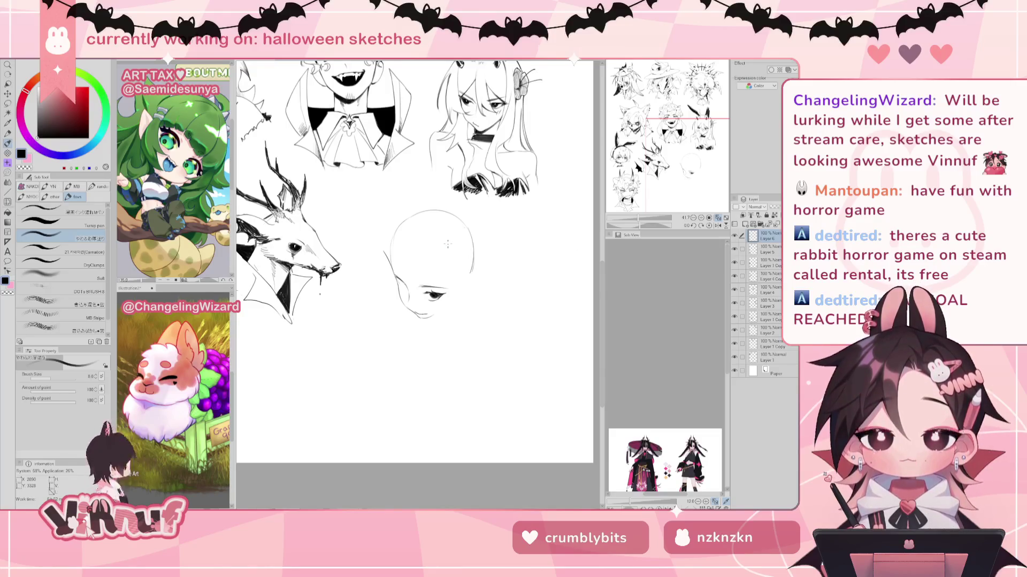
{"action": "key", "text": "e"}
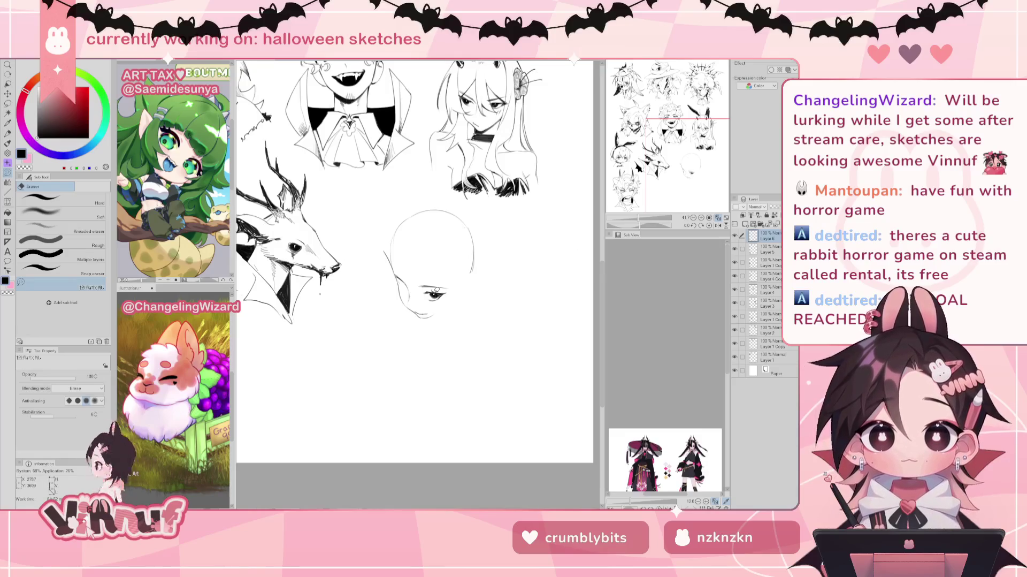
{"action": "key", "text": "p"}
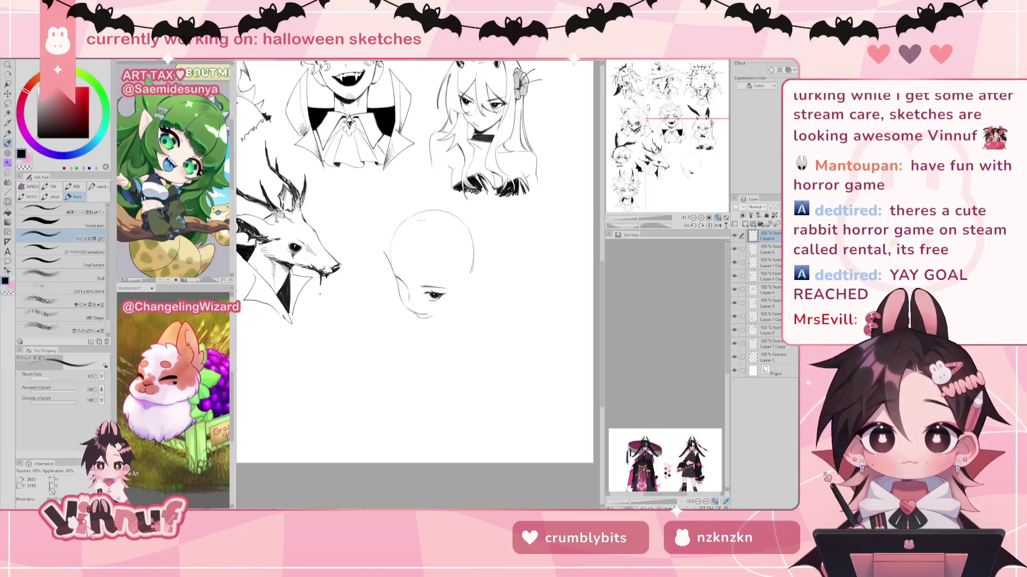
{"action": "left_click_drag", "start_coordinate": [421, 220], "coordinate": [416, 212]}
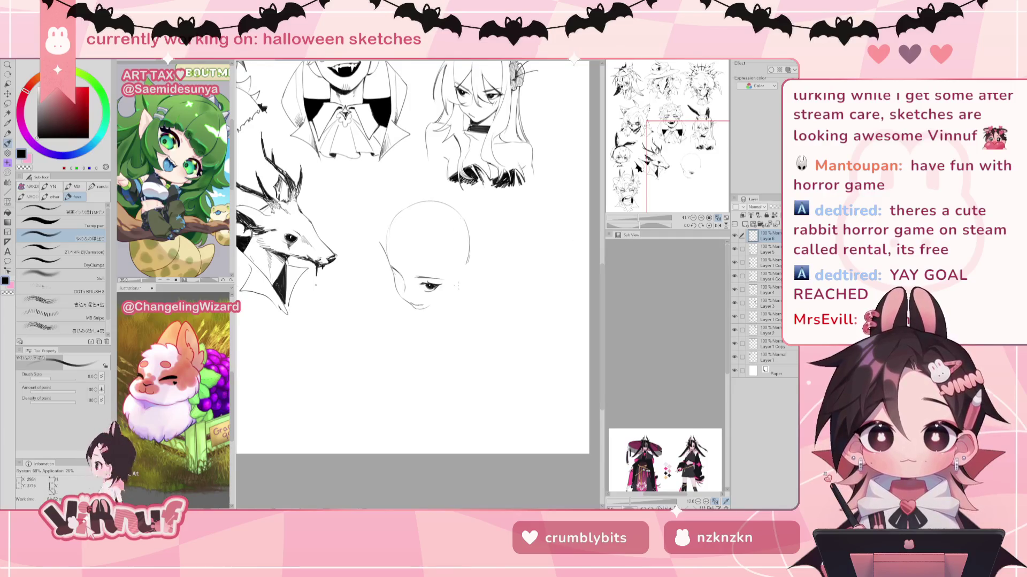
Step: Draw the ear curve on the head's right and a short stroke beside the eye
{"action": "left_click_drag", "start_coordinate": [469, 267], "coordinate": [466, 283]}
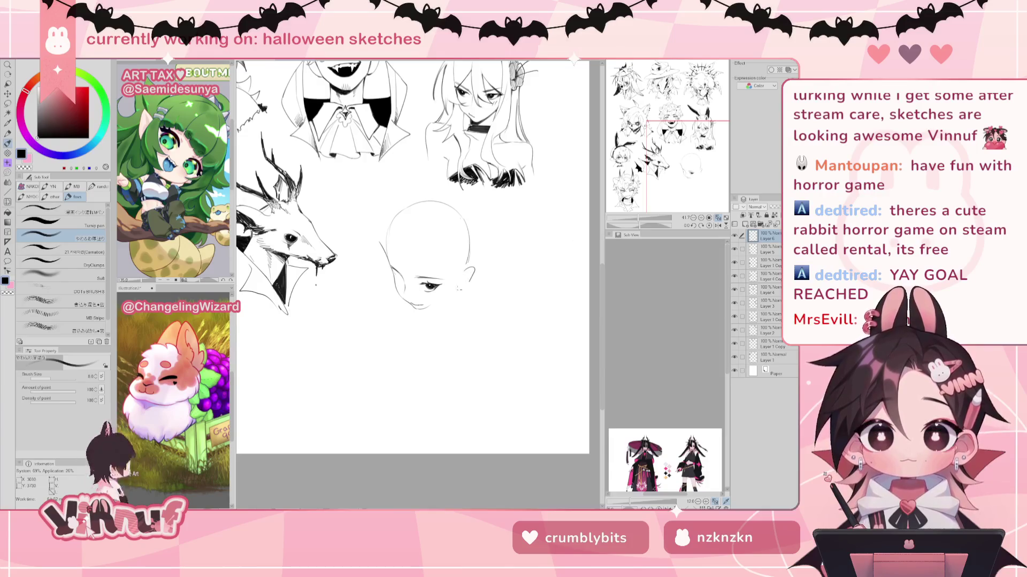
{"action": "mouse_move", "coordinate": [455, 290]}
{"action": "left_mouse_down"}
{"action": "mouse_move", "coordinate": [466, 289]}
{"action": "mouse_move", "coordinate": [449, 294]}
{"action": "left_mouse_up"}
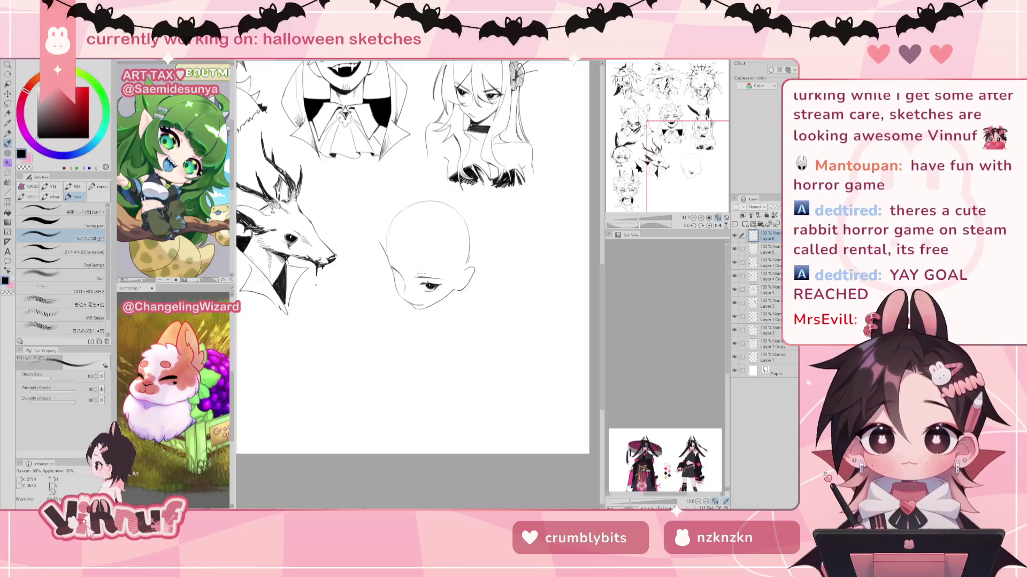
Step: Draw an eyebrow above the eye and undo a stray stroke on the face's left side
{"action": "left_click_drag", "start_coordinate": [417, 272], "coordinate": [467, 257]}
{"action": "left_click_drag", "start_coordinate": [388, 262], "coordinate": [407, 287]}
{"action": "key", "text": "ctrl+z"}
{"action": "key", "text": "ctrl+z"}
{"action": "key", "text": "ctrl+z"}
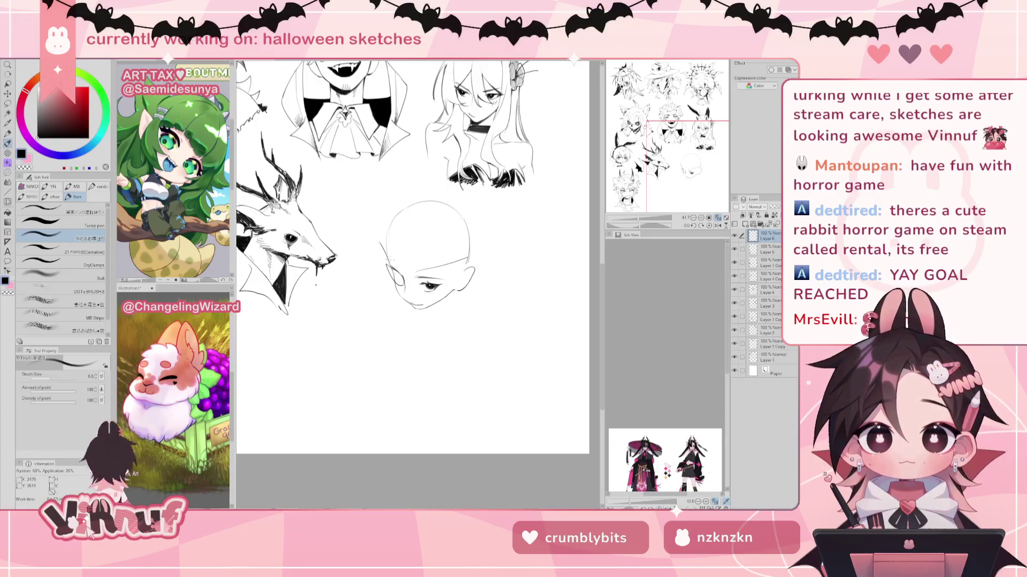
Step: With the canvas rotated, ink a solid black eyepatch over the left eye, then restore upright view
{"action": "left_click_drag", "start_coordinate": [481, 347], "coordinate": [375, 385]}
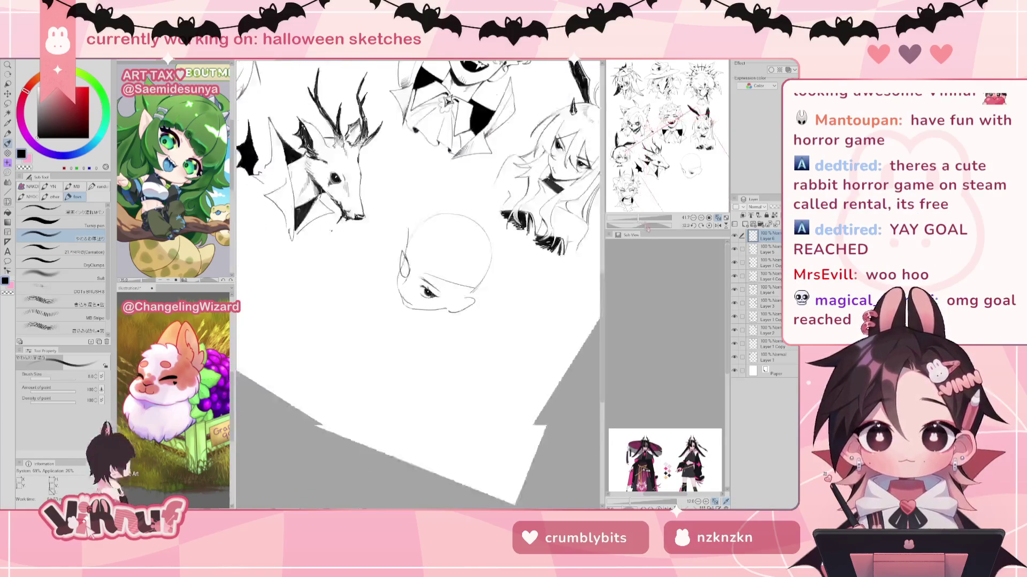
{"action": "mouse_move", "coordinate": [407, 259]}
{"action": "left_mouse_down"}
{"action": "mouse_move", "coordinate": [405, 271]}
{"action": "mouse_move", "coordinate": [417, 267]}
{"action": "left_mouse_up"}
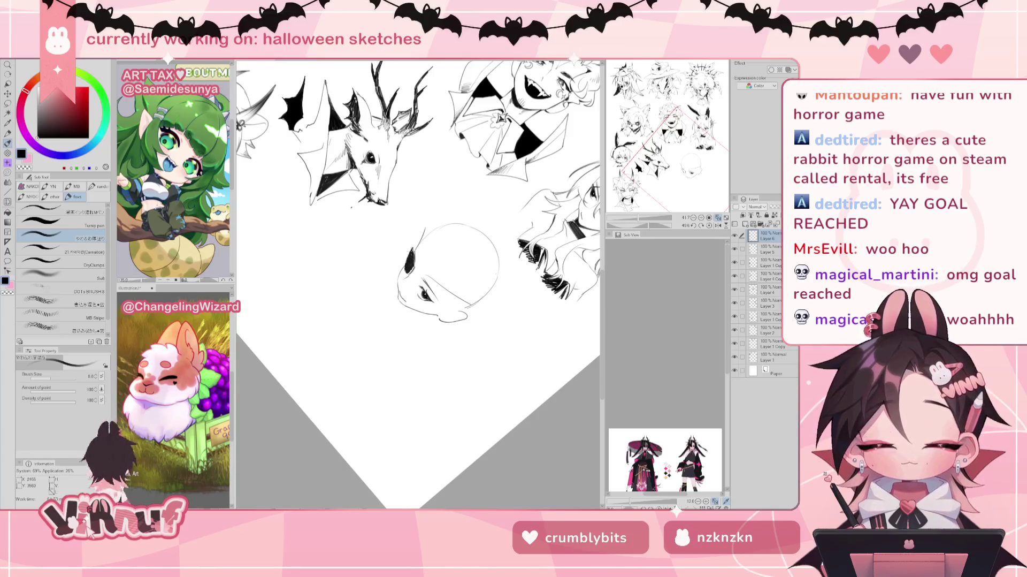
{"action": "mouse_move", "coordinate": [414, 250]}
{"action": "left_mouse_down"}
{"action": "mouse_move", "coordinate": [414, 265]}
{"action": "mouse_move", "coordinate": [463, 301]}
{"action": "left_mouse_up"}
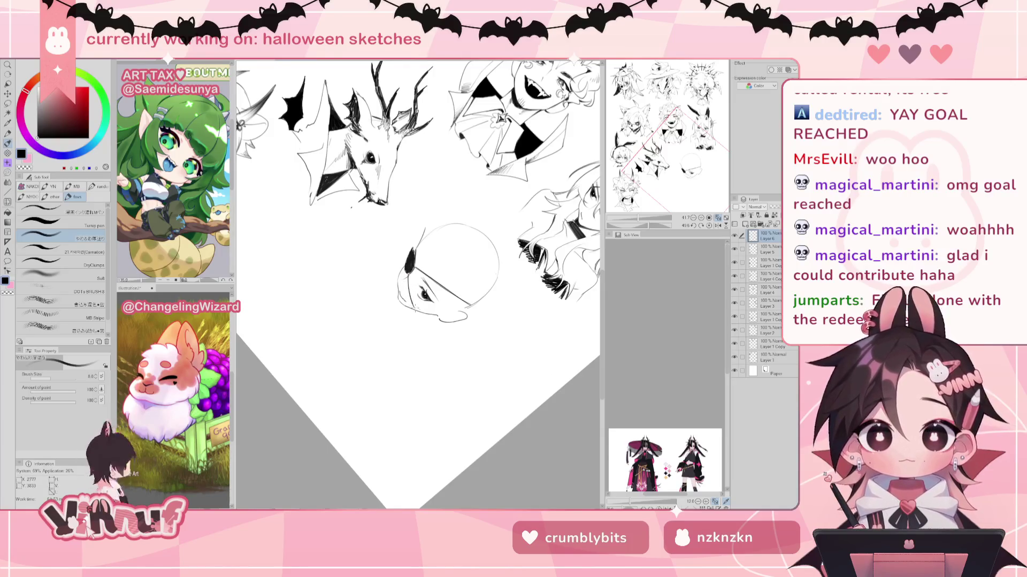
{"action": "left_click", "coordinate": [709, 225]}
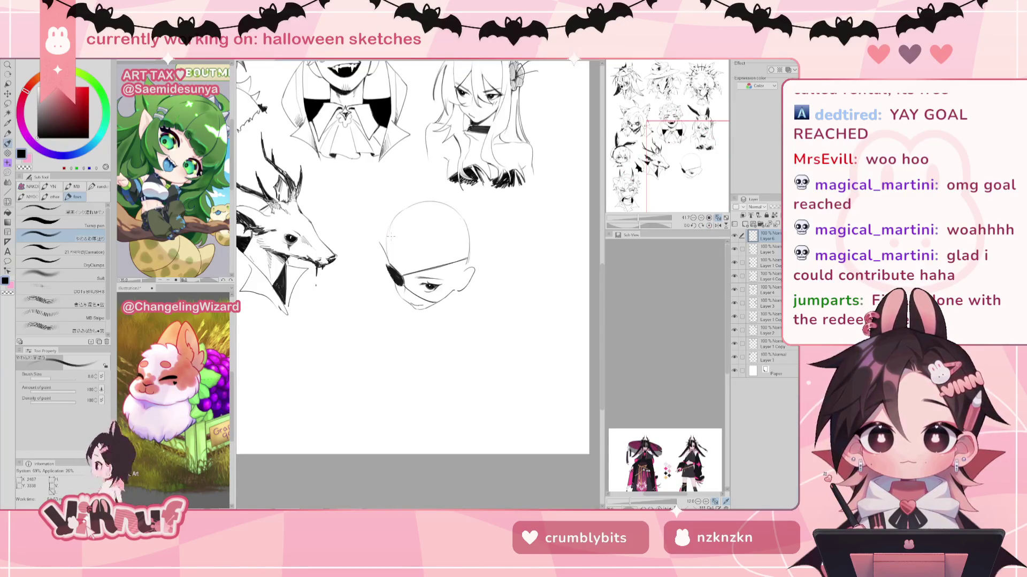
{"action": "key", "text": "h"}
{"action": "key", "text": "h"}
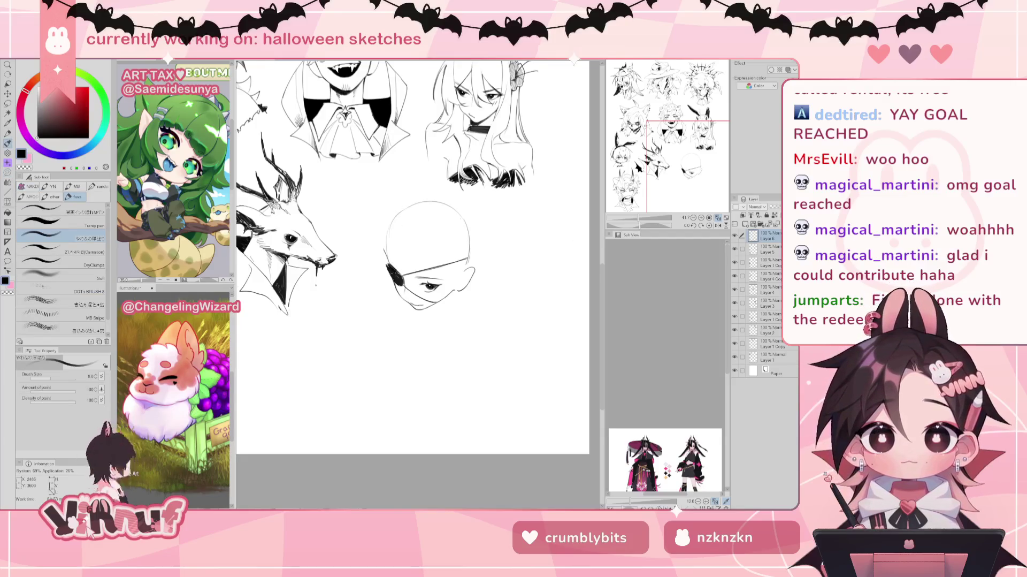
{"action": "key", "text": "e"}
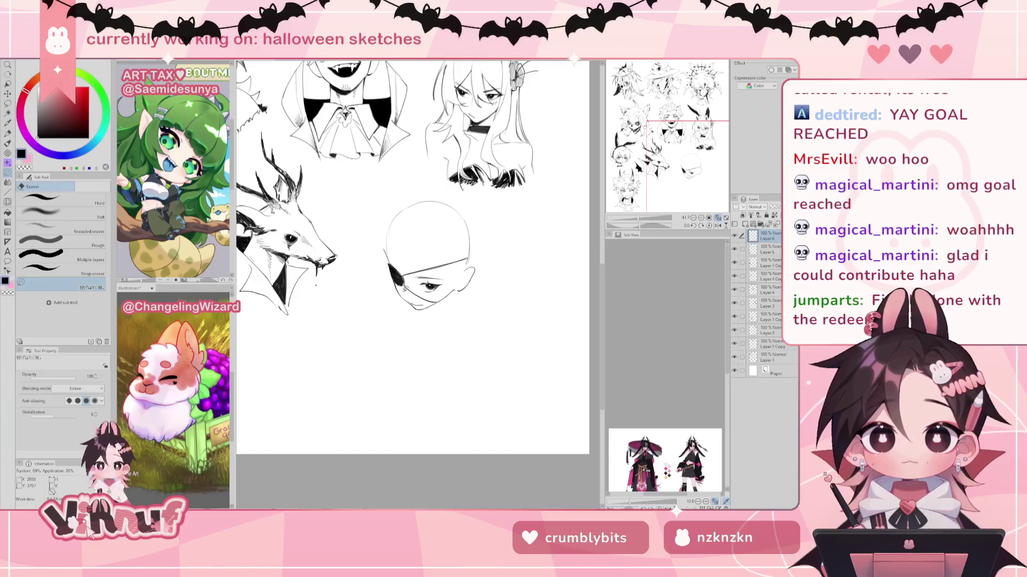
Step: Shift the eyepatch head sketch down-left and draw a strap line across the top of the head
{"action": "key", "text": "p"}
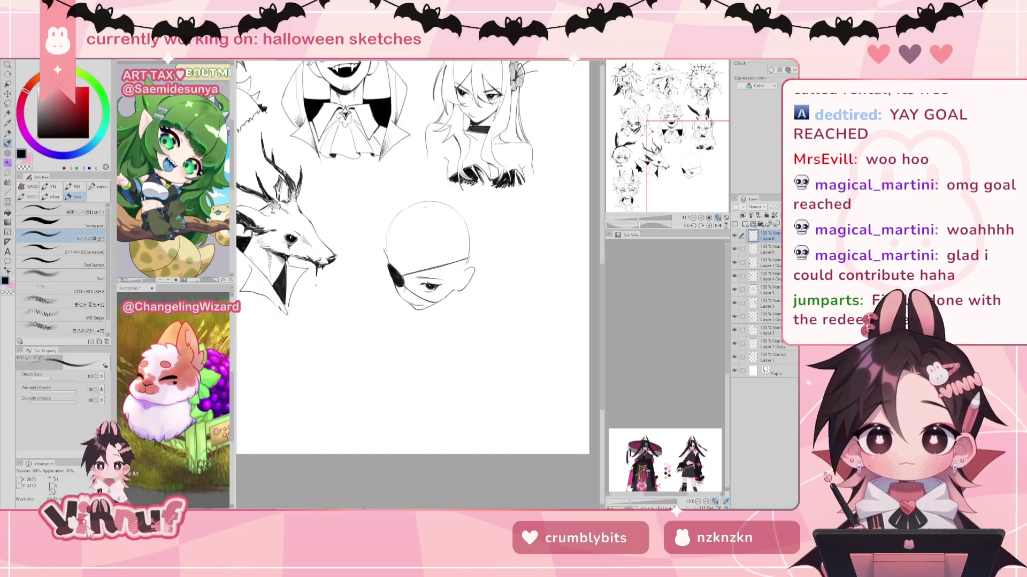
{"action": "key", "text": "k"}
{"action": "left_click_drag", "start_coordinate": [446, 278], "coordinate": [430, 292]}
{"action": "key", "text": "j"}
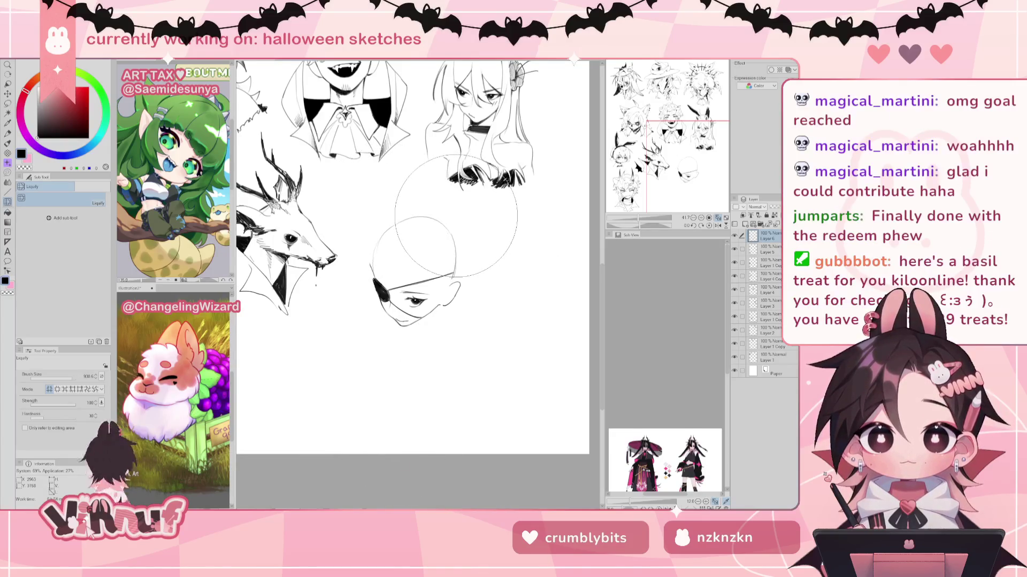
{"action": "key", "text": "e"}
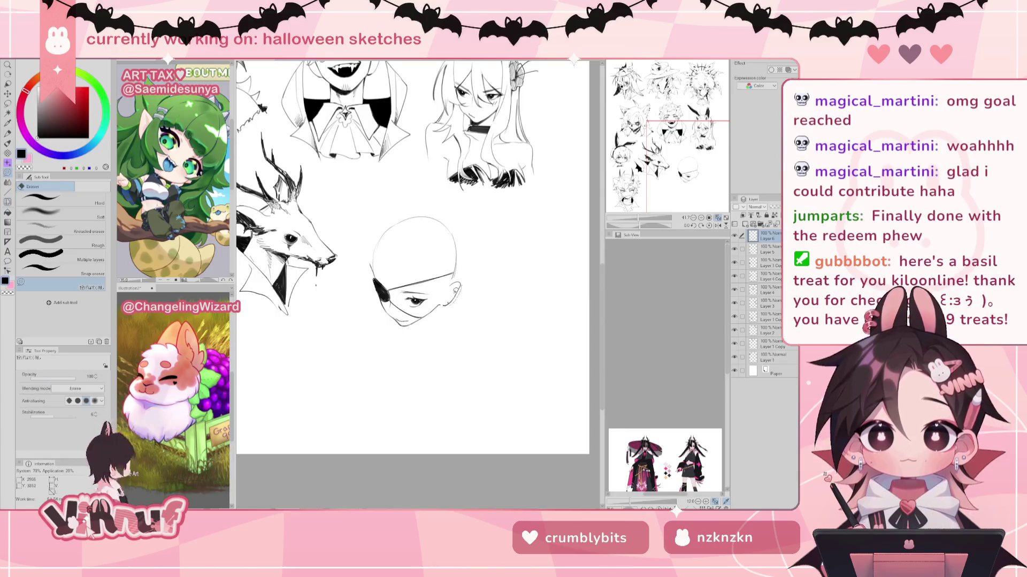
{"action": "key", "text": "p"}
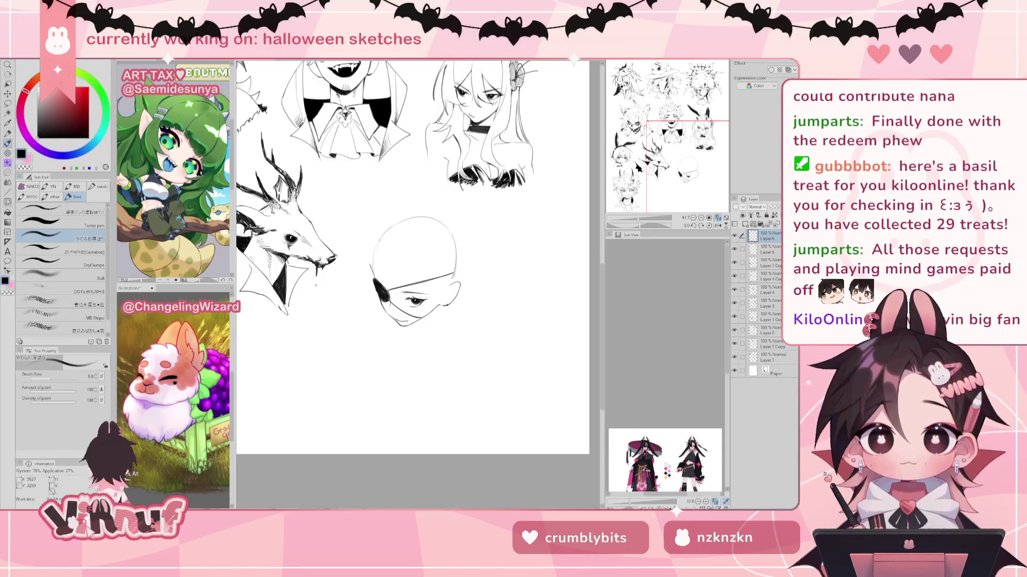
{"action": "left_click_drag", "start_coordinate": [369, 248], "coordinate": [416, 262]}
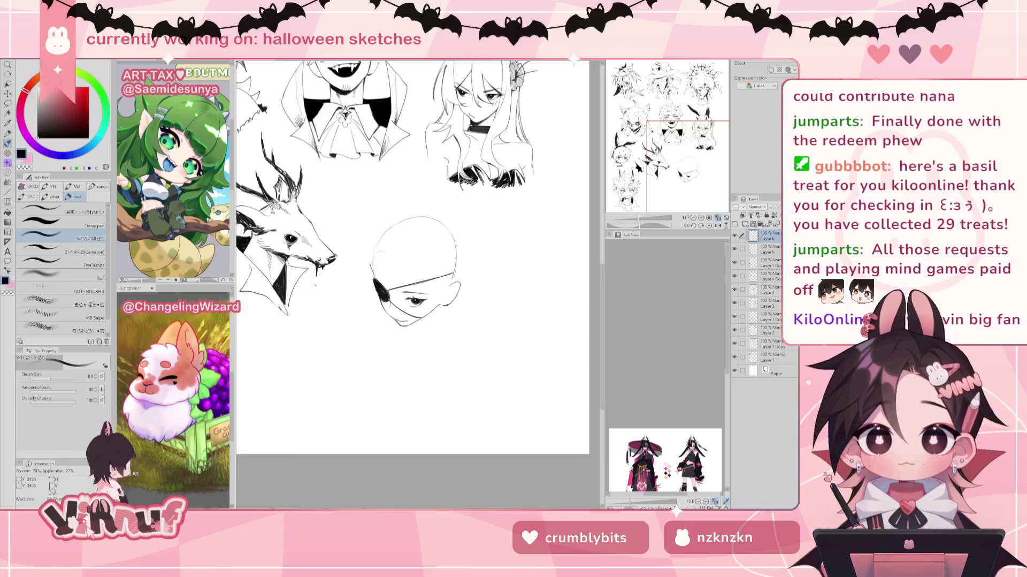
{"action": "left_click_drag", "start_coordinate": [449, 274], "coordinate": [370, 265]}
{"action": "mouse_move", "coordinate": [399, 213]}
{"action": "left_mouse_down"}
{"action": "mouse_move", "coordinate": [455, 214]}
{"action": "mouse_move", "coordinate": [360, 252]}
{"action": "mouse_move", "coordinate": [369, 270]}
{"action": "left_mouse_up"}
{"action": "key", "text": "ctrl+z"}
{"action": "mouse_move", "coordinate": [395, 214]}
{"action": "left_mouse_down"}
{"action": "mouse_move", "coordinate": [354, 255]}
{"action": "mouse_move", "coordinate": [373, 271]}
{"action": "left_mouse_up"}
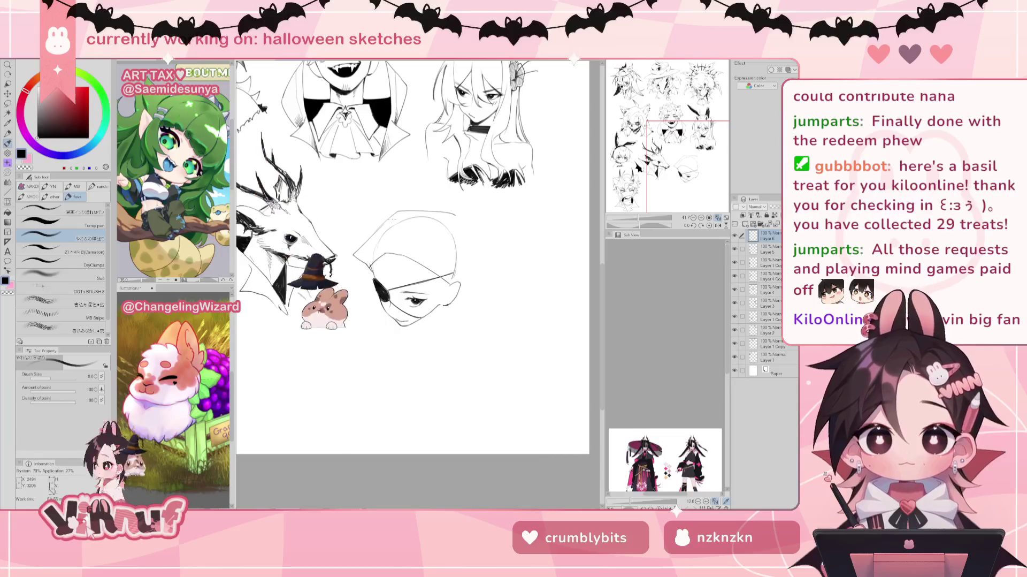
{"action": "mouse_move", "coordinate": [456, 213]}
{"action": "left_mouse_down"}
{"action": "mouse_move", "coordinate": [473, 242]}
{"action": "mouse_move", "coordinate": [490, 223]}
{"action": "mouse_move", "coordinate": [465, 271]}
{"action": "left_mouse_up"}
{"action": "key", "text": "ctrl+z"}
{"action": "key", "text": "ctrl+z"}
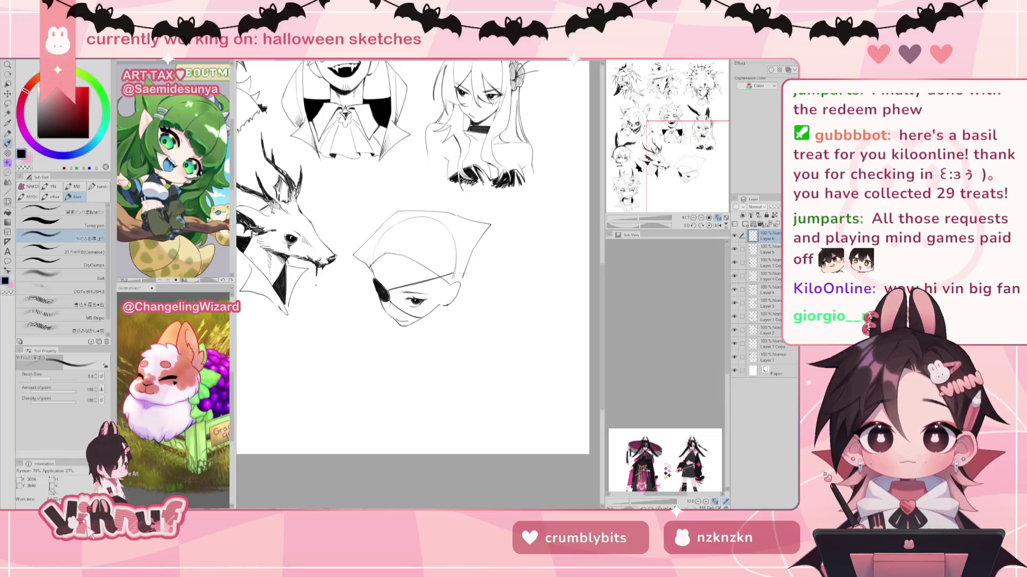
{"action": "key", "text": "e"}
{"action": "mouse_move", "coordinate": [395, 210]}
{"action": "left_mouse_down"}
{"action": "mouse_move", "coordinate": [354, 256]}
{"action": "mouse_move", "coordinate": [453, 274]}
{"action": "left_mouse_up"}
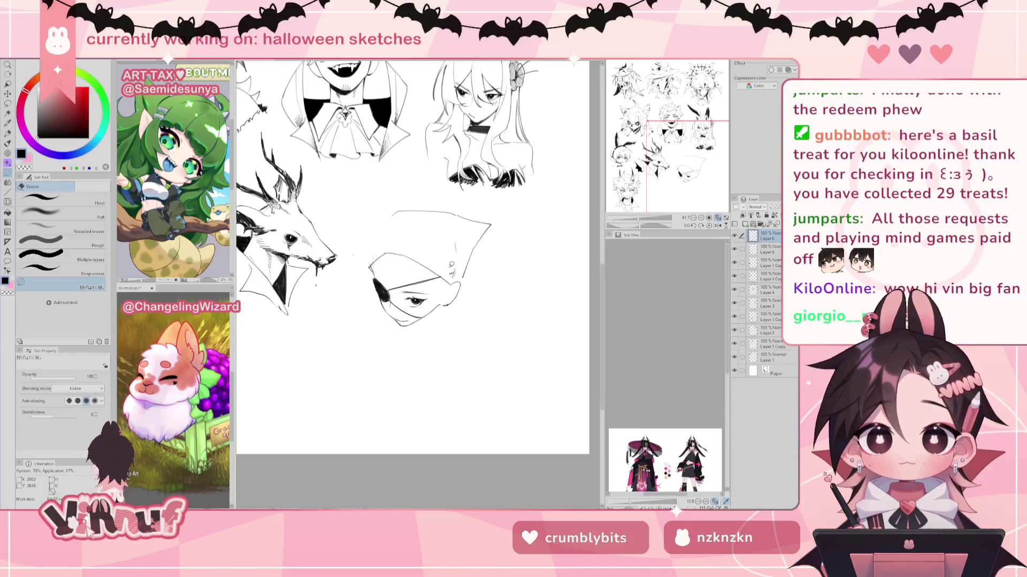
{"action": "left_click_drag", "start_coordinate": [448, 227], "coordinate": [453, 252]}
{"action": "key", "text": "p"}
{"action": "mouse_move", "coordinate": [395, 211]}
{"action": "left_mouse_down"}
{"action": "mouse_move", "coordinate": [371, 239]}
{"action": "mouse_move", "coordinate": [367, 266]}
{"action": "left_mouse_up"}
{"action": "key", "text": "ctrl+z"}
{"action": "key", "text": "ctrl+z"}
{"action": "mouse_move", "coordinate": [397, 212]}
{"action": "left_mouse_down"}
{"action": "mouse_move", "coordinate": [364, 250]}
{"action": "mouse_move", "coordinate": [386, 250]}
{"action": "mouse_move", "coordinate": [384, 260]}
{"action": "left_mouse_up"}
{"action": "key", "text": "ctrl+z"}
{"action": "key", "text": "ctrl+z"}
{"action": "key", "text": "ctrl+z"}
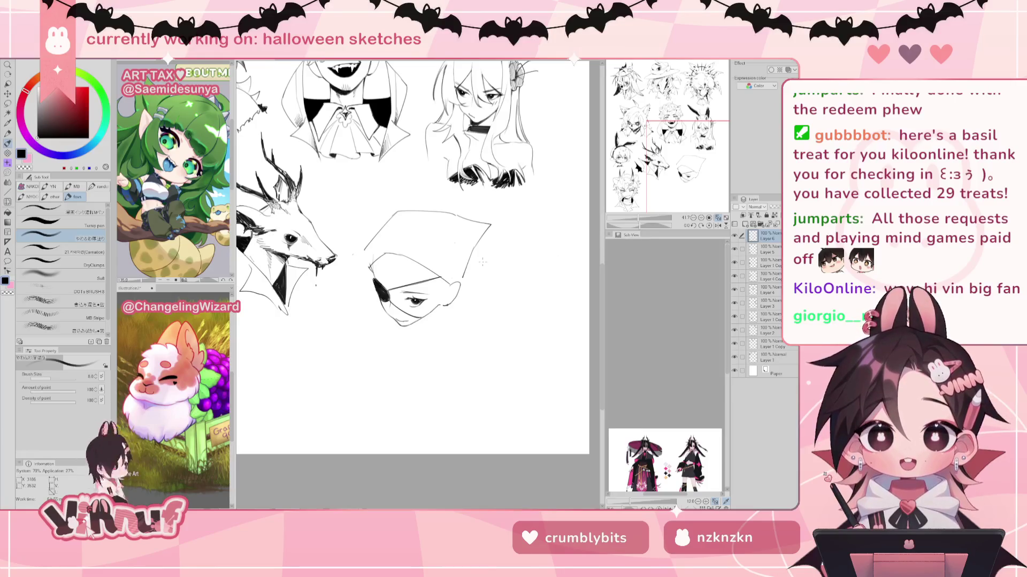
{"action": "mouse_move", "coordinate": [481, 253]}
{"action": "left_mouse_down"}
{"action": "mouse_move", "coordinate": [483, 295]}
{"action": "mouse_move", "coordinate": [443, 244]}
{"action": "left_mouse_up"}
{"action": "key", "text": "ctrl+z"}
{"action": "key", "text": "ctrl+z"}
{"action": "left_click_drag", "start_coordinate": [398, 216], "coordinate": [449, 230]}
{"action": "key", "text": "ctrl+z"}
{"action": "left_click_drag", "start_coordinate": [373, 265], "coordinate": [455, 267]}
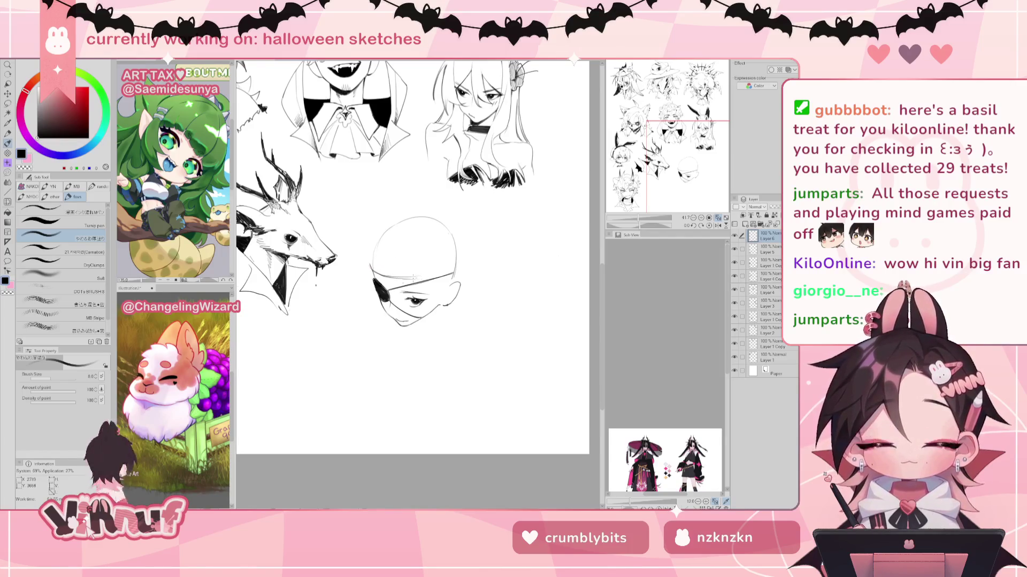
Step: Re-stroke the eyepatch strap across the head, undoing a stray left-edge mark
{"action": "left_click_drag", "start_coordinate": [403, 282], "coordinate": [456, 274]}
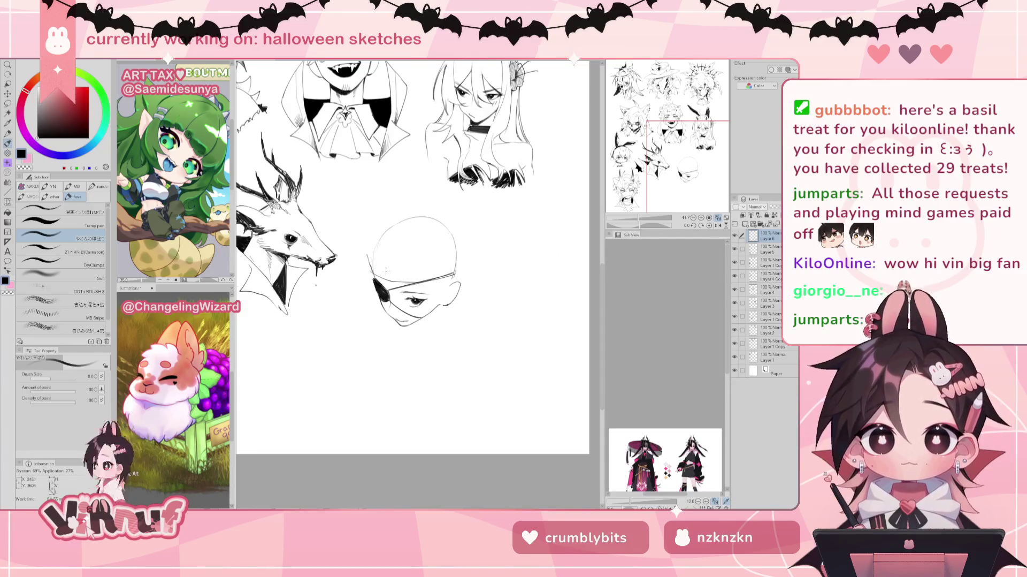
{"action": "left_click_drag", "start_coordinate": [377, 261], "coordinate": [373, 269]}
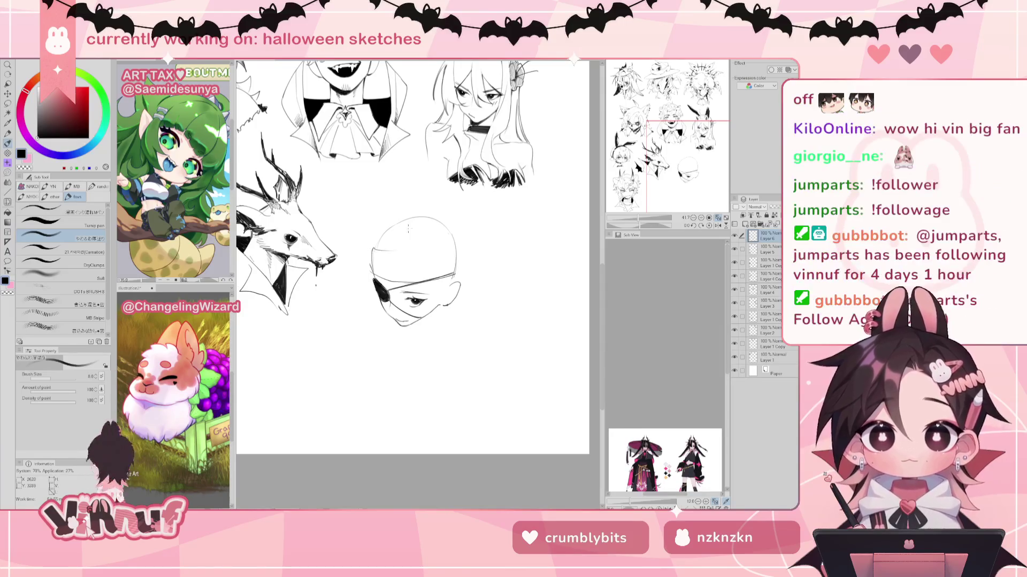
{"action": "key", "text": "ctrl+z"}
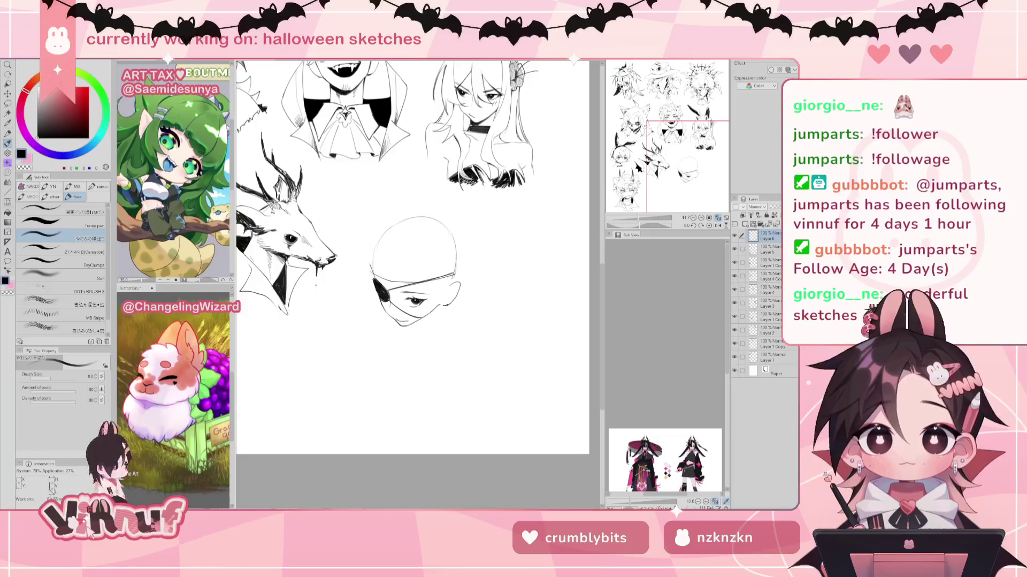
{"action": "left_click_drag", "start_coordinate": [677, 144], "coordinate": [679, 158]}
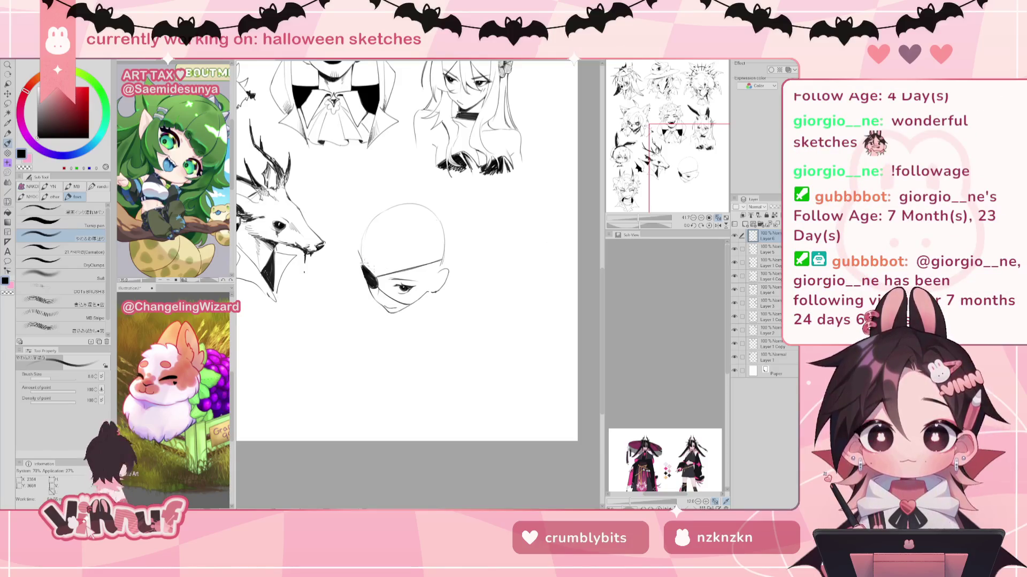
Step: Try several left-edge and horizontal strokes across the head, undoing each unwanted attempt
{"action": "left_click_drag", "start_coordinate": [395, 269], "coordinate": [439, 261]}
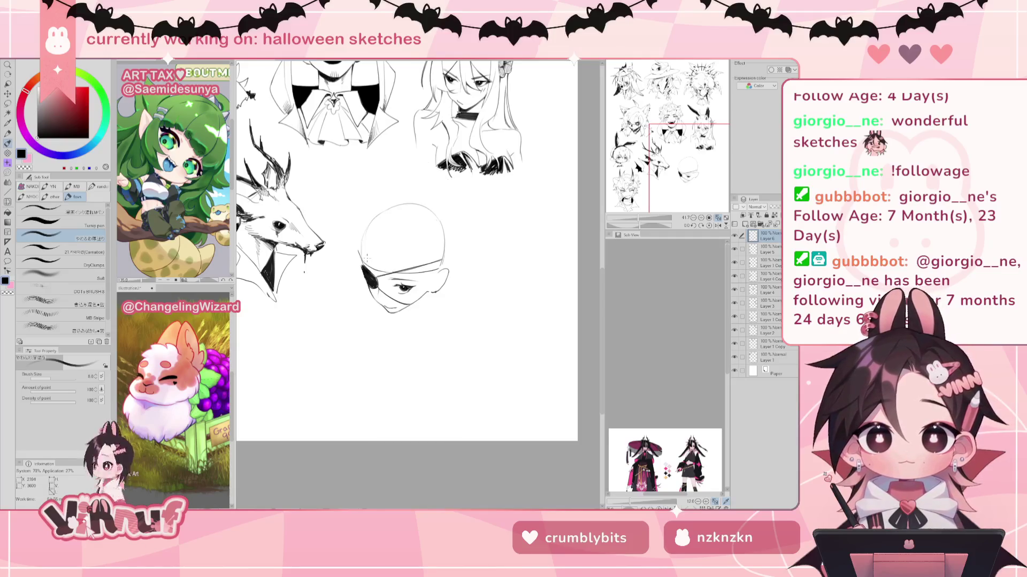
{"action": "mouse_move", "coordinate": [359, 257]}
{"action": "left_mouse_down"}
{"action": "mouse_move", "coordinate": [375, 207]}
{"action": "mouse_move", "coordinate": [388, 215]}
{"action": "left_mouse_up"}
{"action": "key", "text": "ctrl+z"}
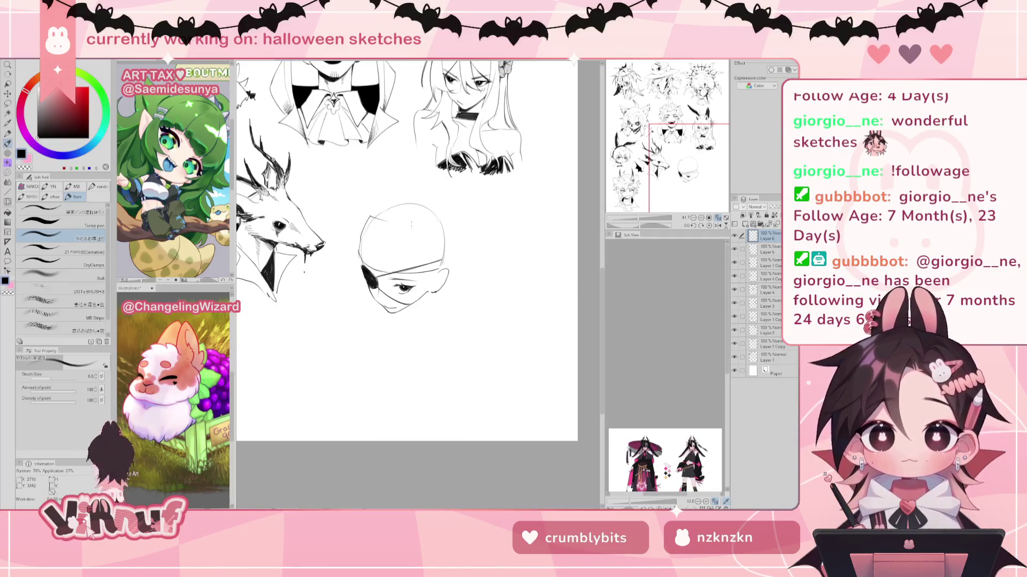
{"action": "key", "text": "ctrl+z"}
{"action": "left_click_drag", "start_coordinate": [360, 256], "coordinate": [364, 224]}
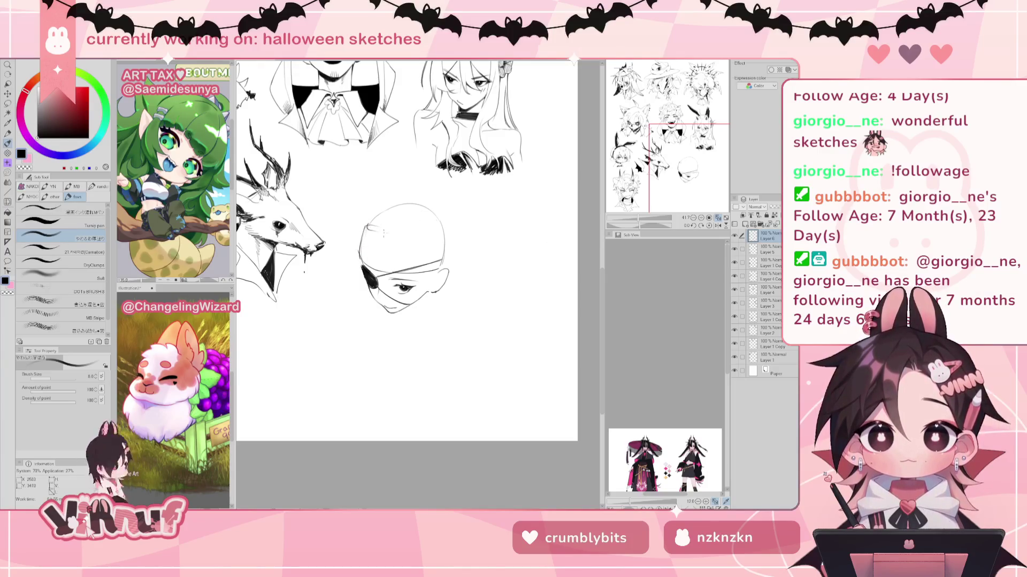
{"action": "left_click_drag", "start_coordinate": [382, 234], "coordinate": [435, 237]}
{"action": "key", "text": "ctrl+z"}
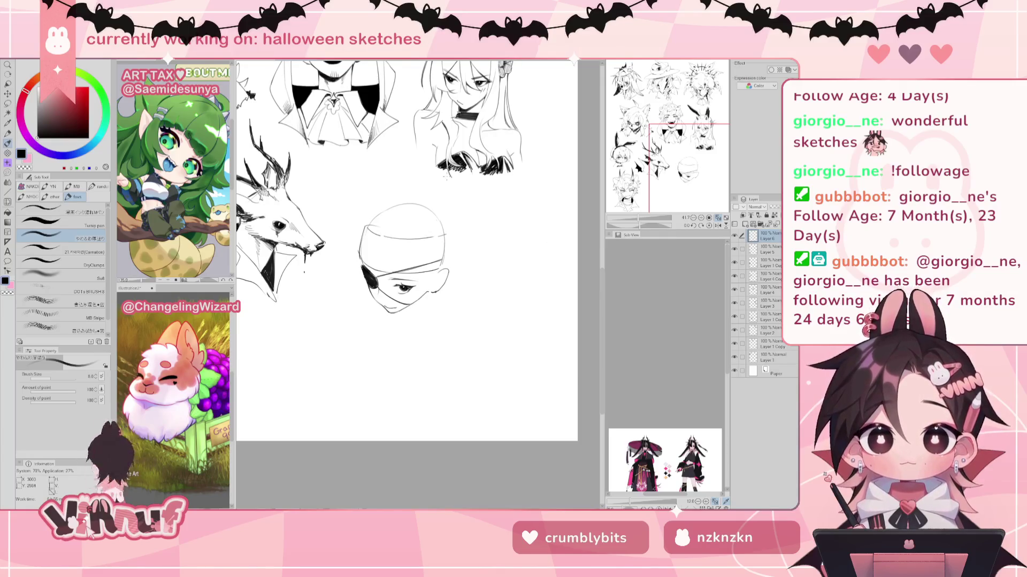
{"action": "key", "text": "ctrl+z"}
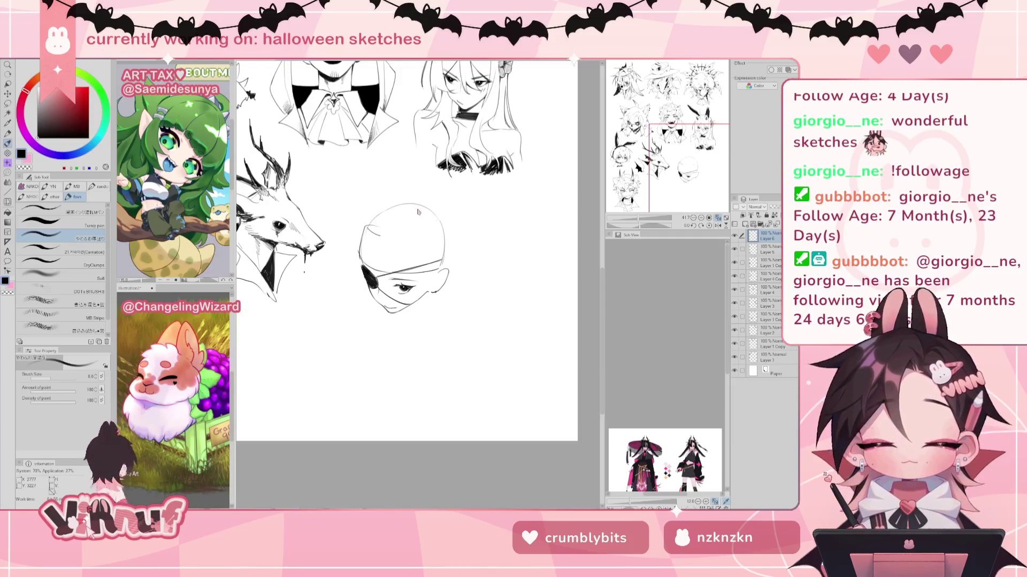
{"action": "left_click_drag", "start_coordinate": [367, 230], "coordinate": [426, 243]}
{"action": "key", "text": "ctrl+z"}
{"action": "key", "text": "ctrl+z"}
{"action": "key", "text": "ctrl+z"}
Step: Mirror-check the head, then add a small curved stroke near the top-left of the skull
{"action": "key", "text": "h"}
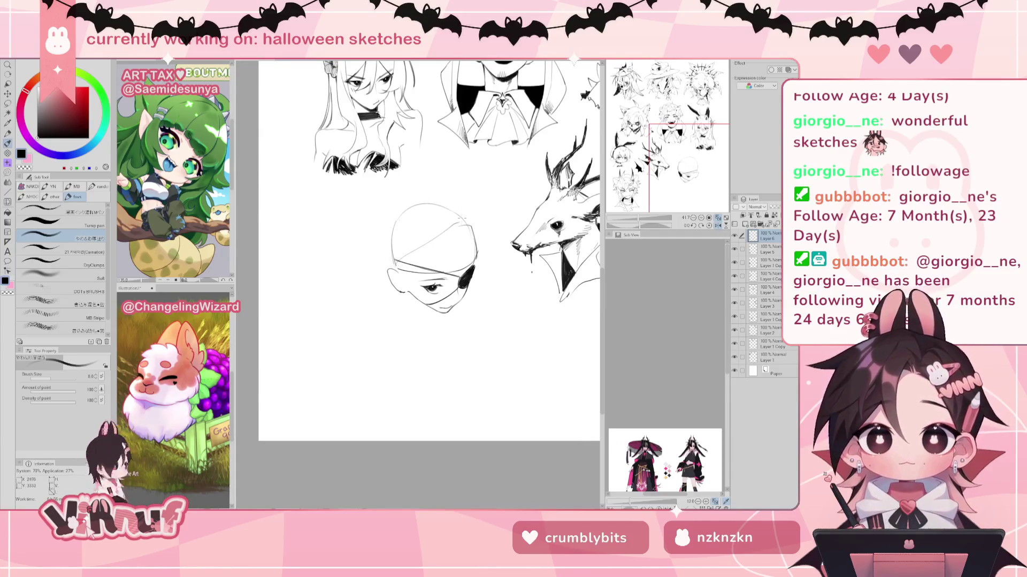
{"action": "key", "text": "h"}
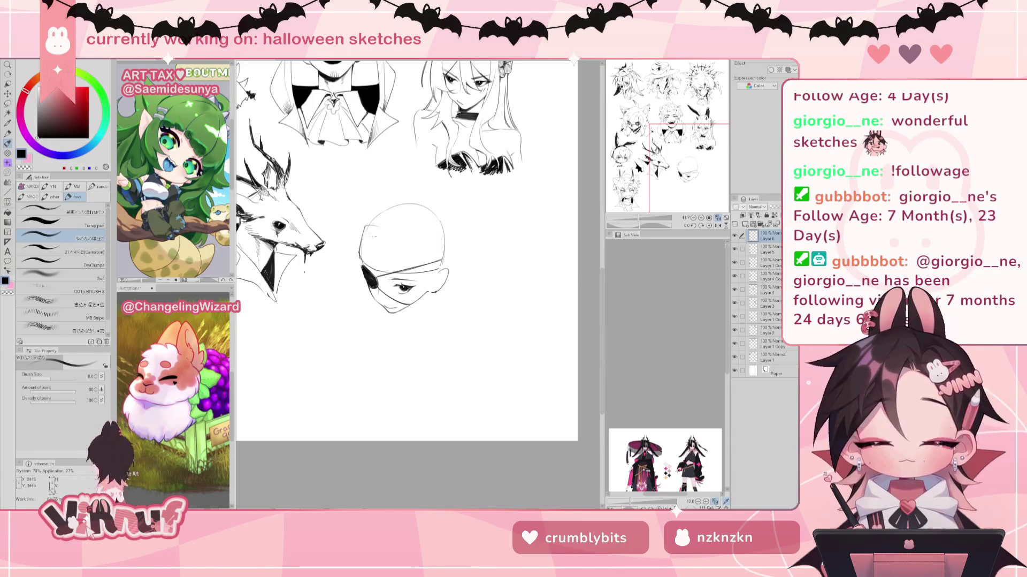
{"action": "left_click_drag", "start_coordinate": [364, 236], "coordinate": [436, 250]}
{"action": "key", "text": "e"}
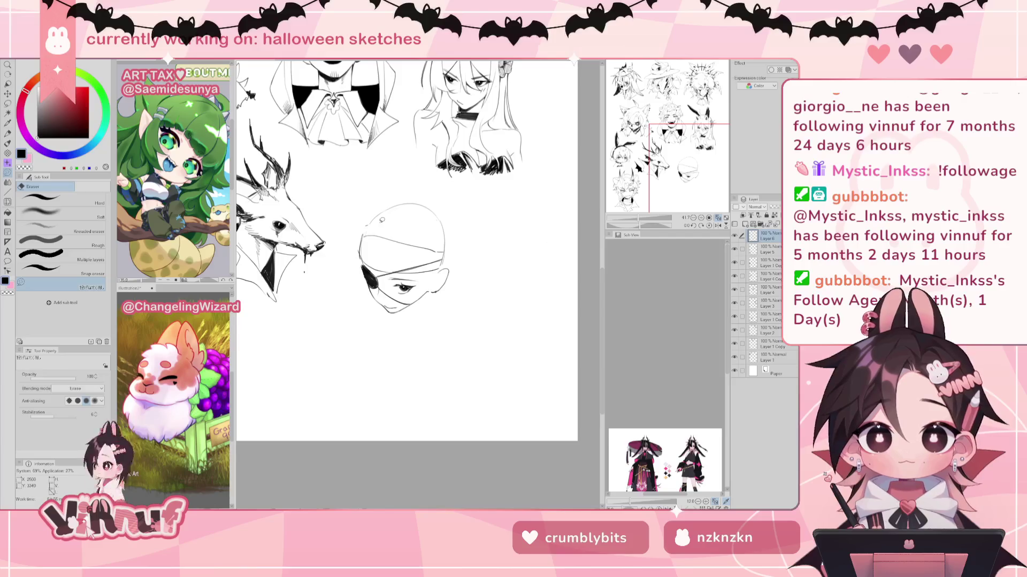
{"action": "key", "text": "b"}
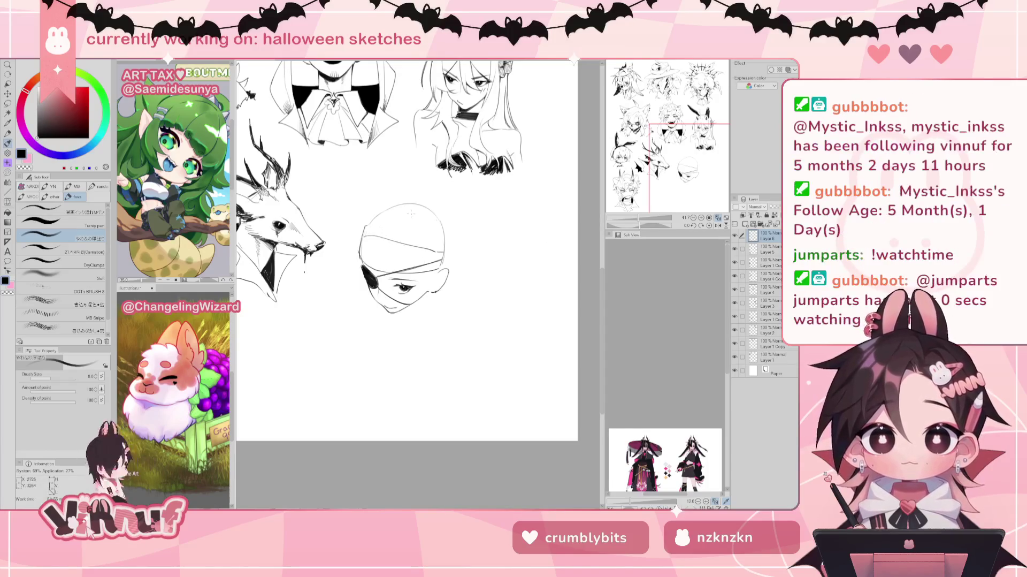
{"action": "key", "text": "ctrl+z"}
{"action": "key", "text": "ctrl+z"}
{"action": "key", "text": "ctrl+z"}
{"action": "key", "text": "ctrl+z"}
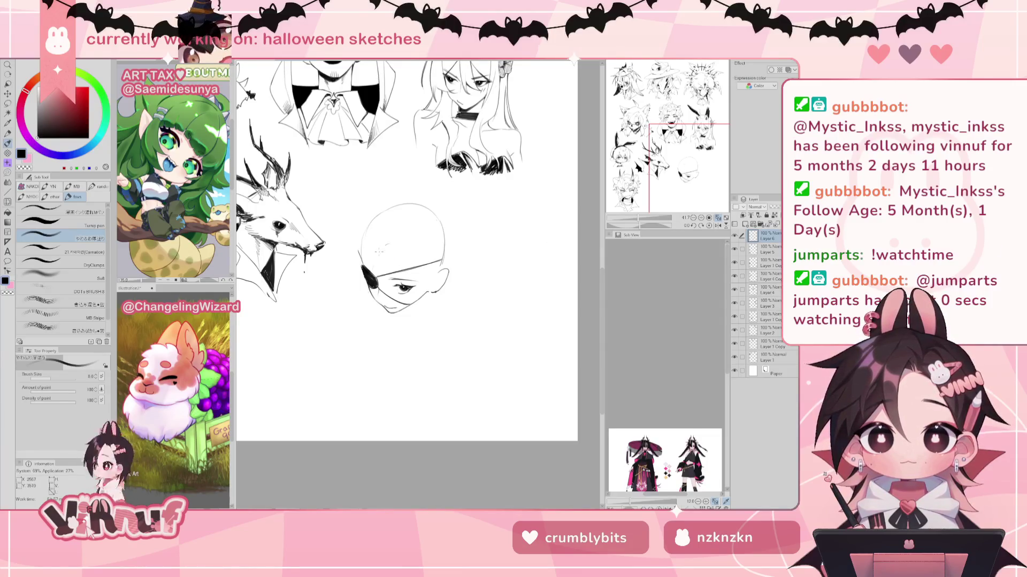
{"action": "left_click_drag", "start_coordinate": [385, 247], "coordinate": [402, 264]}
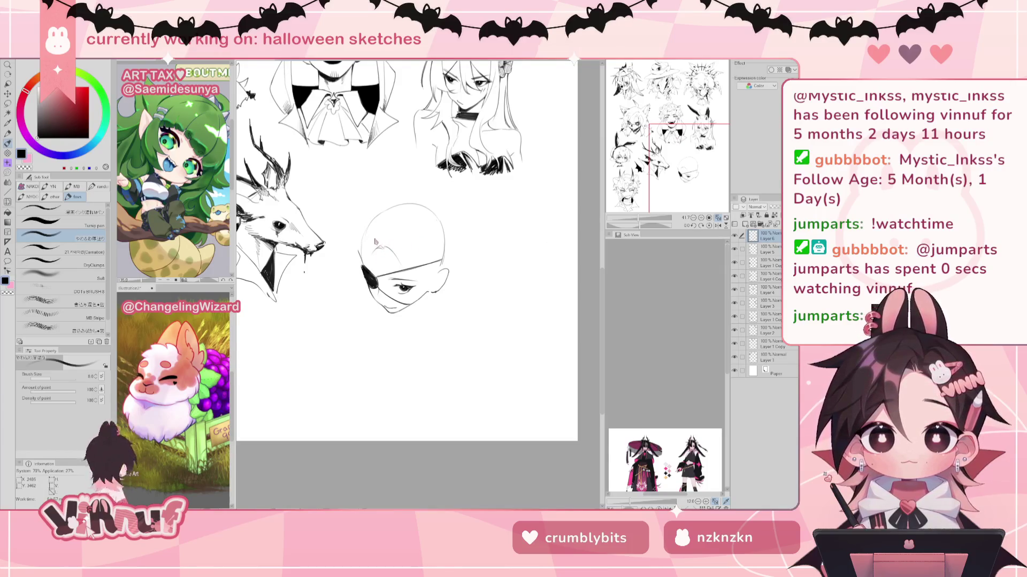
Step: Lasso the ear area of the head, then clear the selection and return to the brush
{"action": "key", "text": "m"}
{"action": "left_click_drag", "start_coordinate": [692, 152], "coordinate": [692, 155]}
{"action": "left_click_drag", "start_coordinate": [377, 228], "coordinate": [397, 233]}
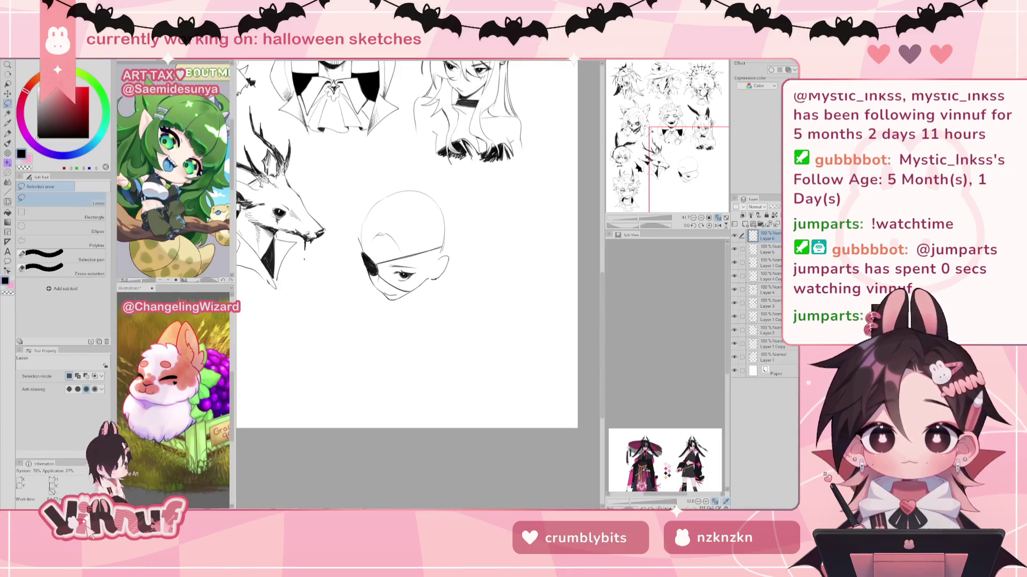
{"action": "key", "text": "k"}
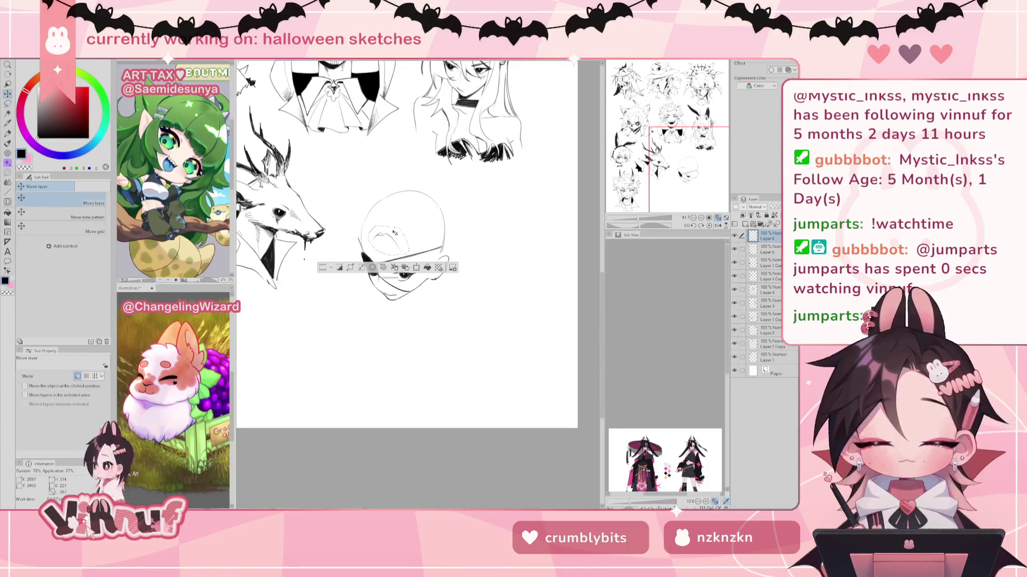
{"action": "key", "text": "ctrl+d"}
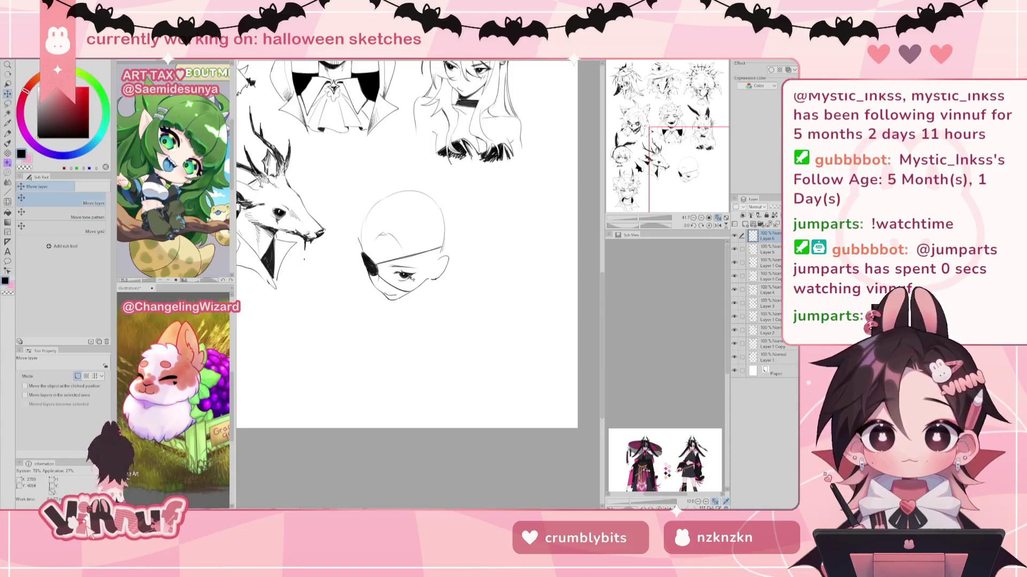
{"action": "key", "text": "ctrl+z"}
{"action": "key", "text": "ctrl+d"}
{"action": "key", "text": "b"}
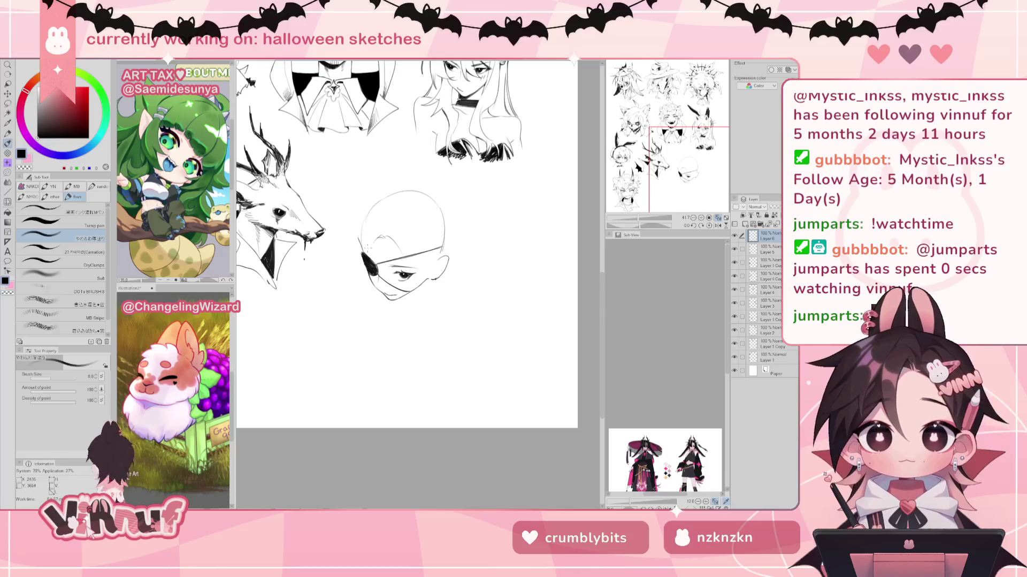
Step: Sketch the left-side curve, neck lines below the chin, and short jawline strokes, redrawing failed attempts
{"action": "left_click_drag", "start_coordinate": [363, 221], "coordinate": [350, 273]}
{"action": "key", "text": "ctrl+z"}
{"action": "left_click_drag", "start_coordinate": [362, 225], "coordinate": [350, 309]}
{"action": "key", "text": "ctrl+z"}
{"action": "left_click_drag", "start_coordinate": [358, 275], "coordinate": [351, 331]}
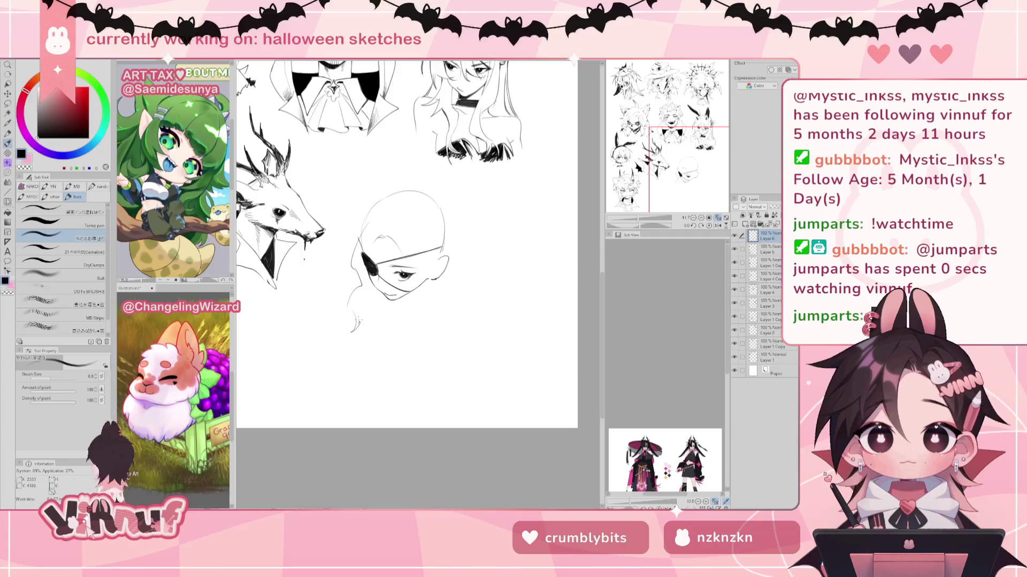
{"action": "left_click_drag", "start_coordinate": [375, 287], "coordinate": [357, 312]}
{"action": "key", "text": "ctrl+z"}
{"action": "key", "text": "ctrl+z"}
{"action": "key", "text": "ctrl+z"}
{"action": "left_click_drag", "start_coordinate": [356, 268], "coordinate": [379, 332]}
{"action": "mouse_move", "coordinate": [374, 280]}
{"action": "left_mouse_down"}
{"action": "mouse_move", "coordinate": [370, 313]}
{"action": "mouse_move", "coordinate": [402, 339]}
{"action": "left_mouse_up"}
{"action": "left_click_drag", "start_coordinate": [420, 294], "coordinate": [413, 309]}
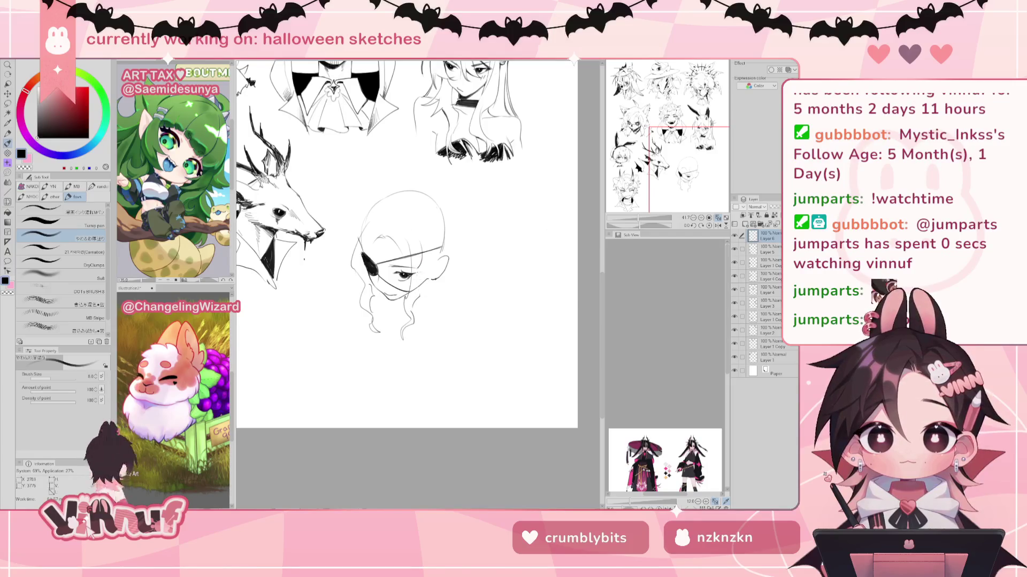
{"action": "left_click_drag", "start_coordinate": [425, 281], "coordinate": [416, 295]}
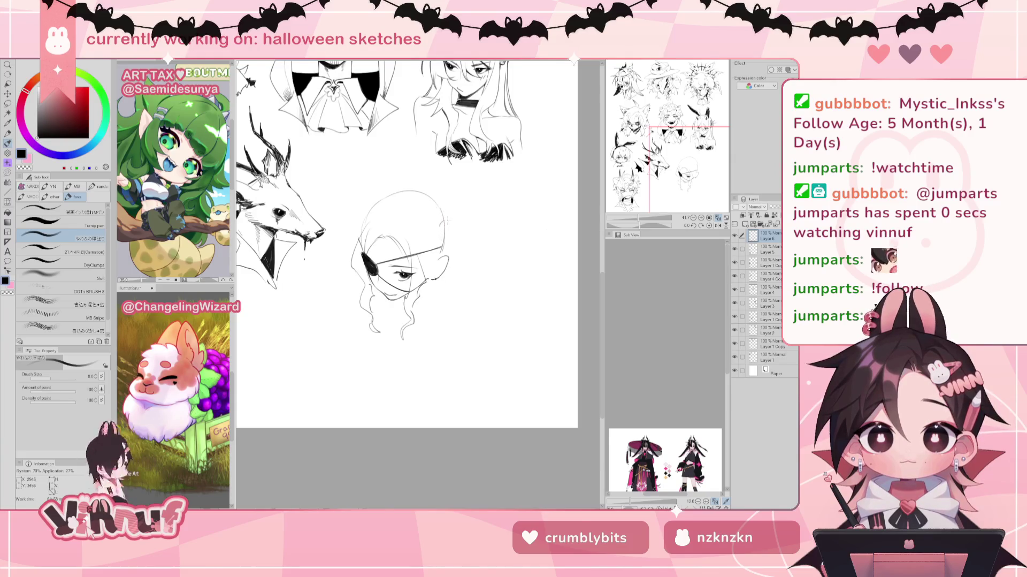
Step: Sketch a curled pigtail strand right of the head and try hair strokes on top
{"action": "mouse_move", "coordinate": [439, 223]}
{"action": "left_mouse_down"}
{"action": "mouse_move", "coordinate": [463, 196]}
{"action": "mouse_move", "coordinate": [469, 218]}
{"action": "left_mouse_up"}
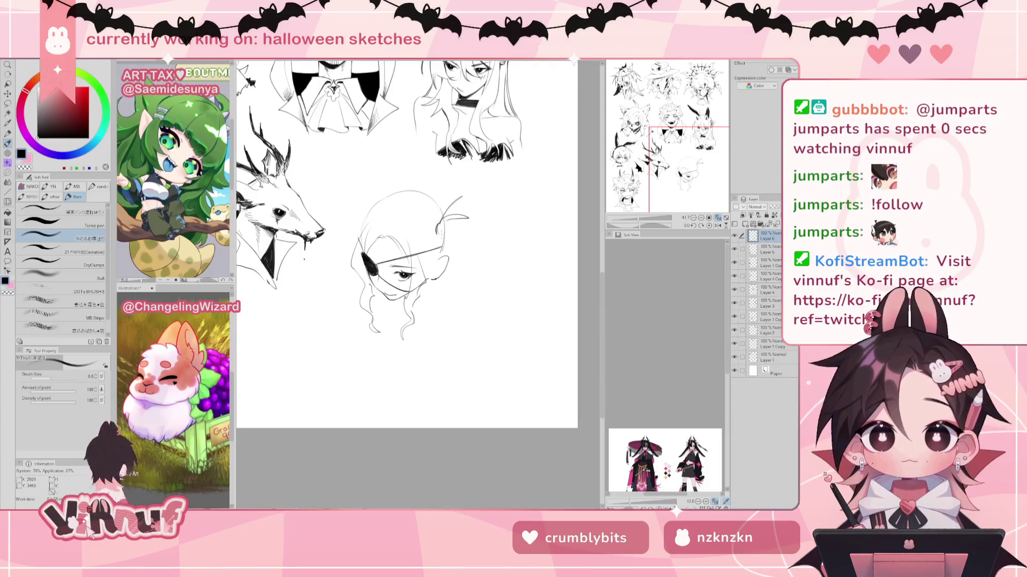
{"action": "left_click_drag", "start_coordinate": [438, 235], "coordinate": [436, 225]}
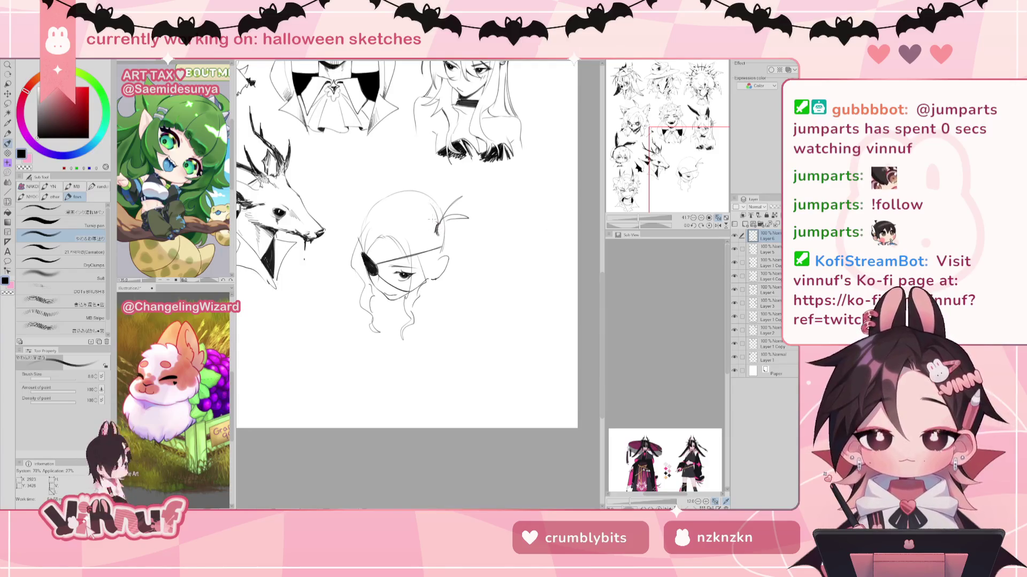
{"action": "left_click_drag", "start_coordinate": [389, 210], "coordinate": [411, 209]}
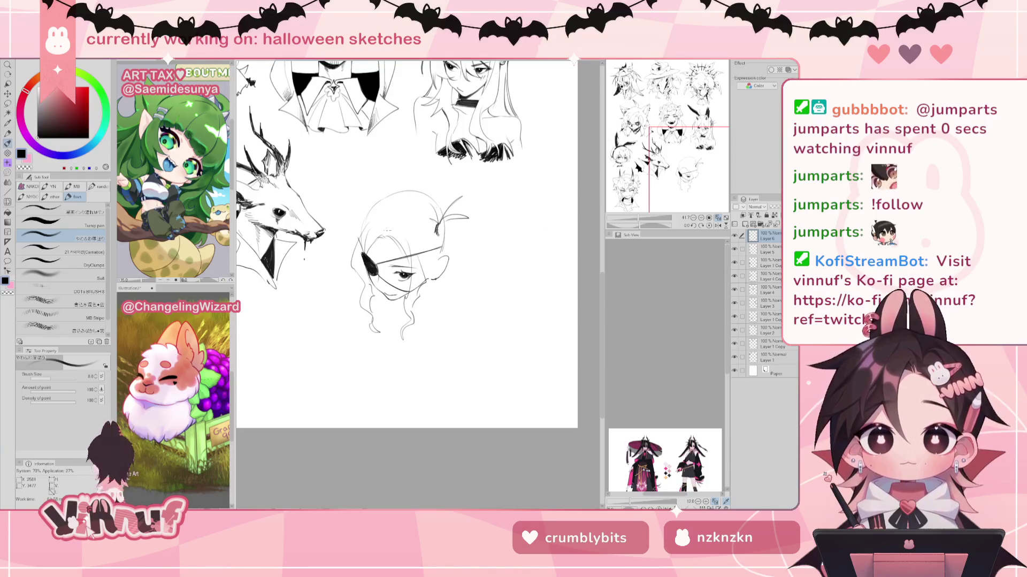
{"action": "mouse_move", "coordinate": [394, 214]}
{"action": "left_mouse_down"}
{"action": "mouse_move", "coordinate": [411, 193]}
{"action": "mouse_move", "coordinate": [402, 205]}
{"action": "left_mouse_up"}
{"action": "key", "text": "ctrl+z"}
{"action": "key", "text": "ctrl+z"}
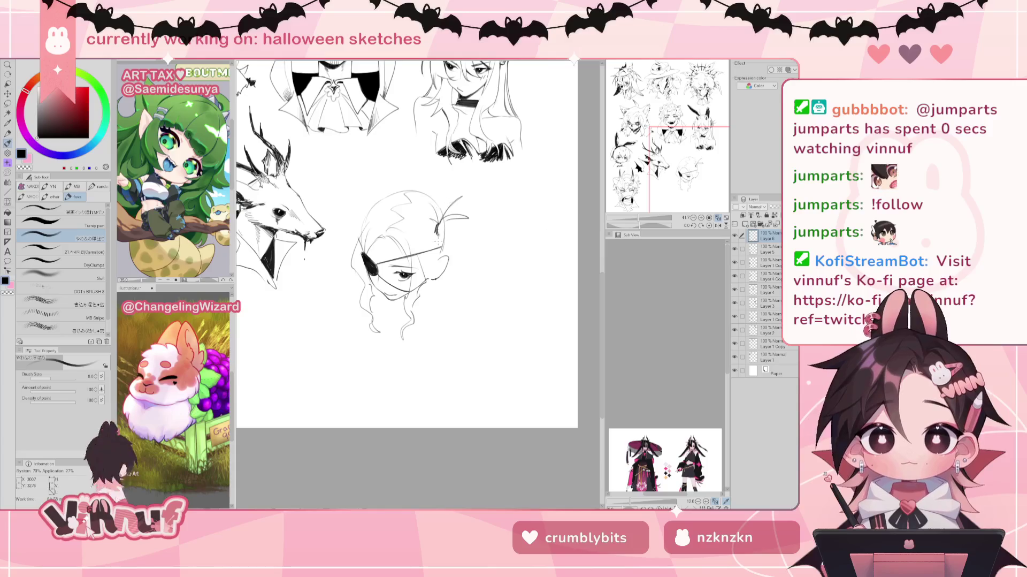
{"action": "key", "text": "e"}
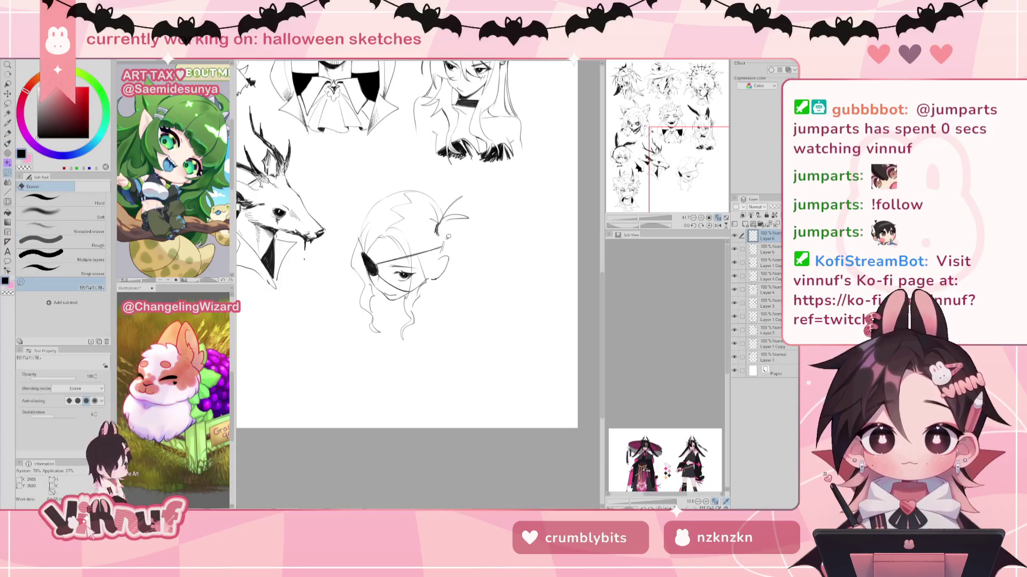
{"action": "key", "text": "p"}
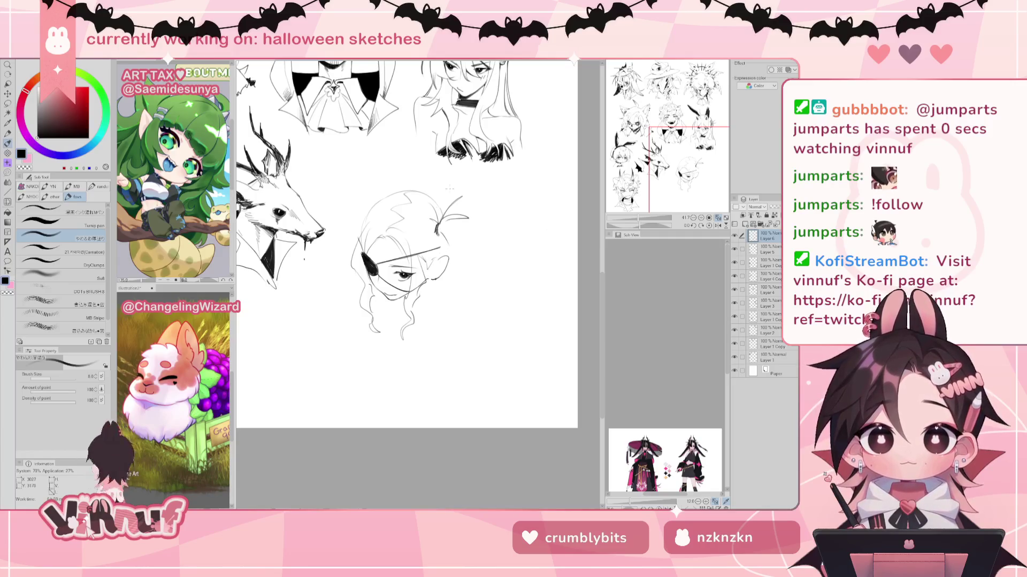
Step: Try short hair strands at the head's top-left, then lasso the right pigtail
{"action": "mouse_move", "coordinate": [365, 175]}
{"action": "left_mouse_down"}
{"action": "mouse_move", "coordinate": [377, 200]}
{"action": "mouse_move", "coordinate": [354, 195]}
{"action": "left_mouse_up"}
{"action": "key", "text": "ctrl+z"}
{"action": "key", "text": "ctrl+z"}
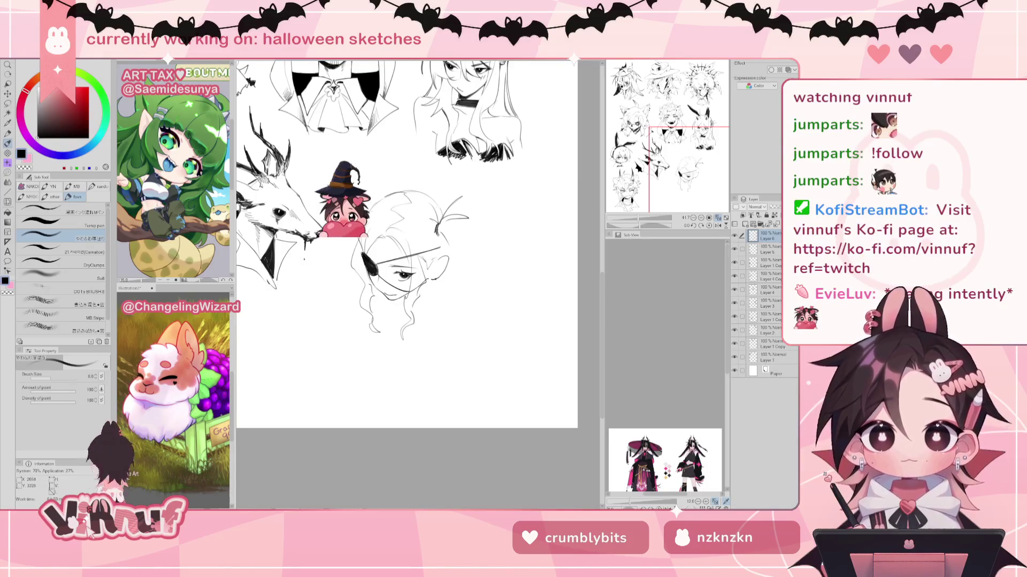
{"action": "mouse_move", "coordinate": [375, 206]}
{"action": "left_mouse_down"}
{"action": "mouse_move", "coordinate": [365, 218]}
{"action": "mouse_move", "coordinate": [355, 202]}
{"action": "mouse_move", "coordinate": [350, 220]}
{"action": "mouse_move", "coordinate": [348, 208]}
{"action": "left_mouse_up"}
{"action": "key", "text": "ctrl+z"}
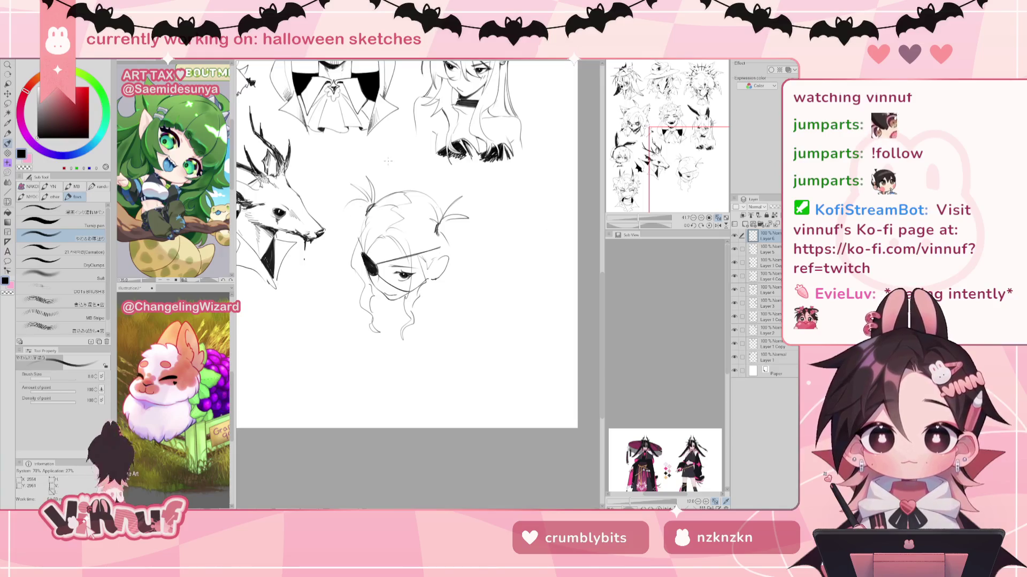
{"action": "key", "text": "m"}
{"action": "mouse_move", "coordinate": [459, 178]}
{"action": "left_mouse_down"}
{"action": "mouse_move", "coordinate": [444, 209]}
{"action": "mouse_move", "coordinate": [428, 204]}
{"action": "mouse_move", "coordinate": [450, 244]}
{"action": "mouse_move", "coordinate": [473, 185]}
{"action": "left_mouse_up"}
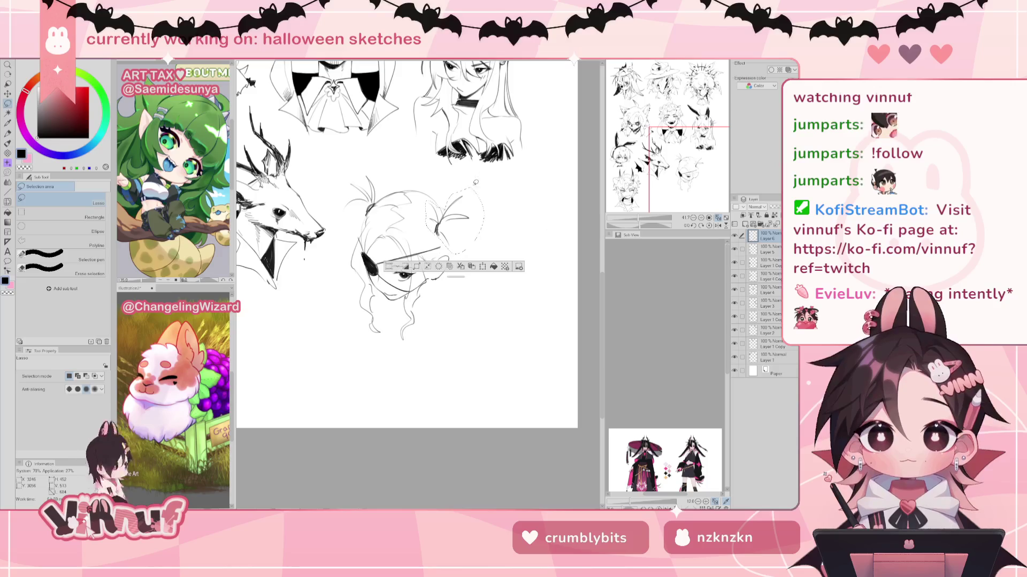
Step: Nudge the lassoed right pigtail slightly up and drop the selection
{"action": "key", "text": "k"}
{"action": "left_click_drag", "start_coordinate": [456, 225], "coordinate": [464, 216]}
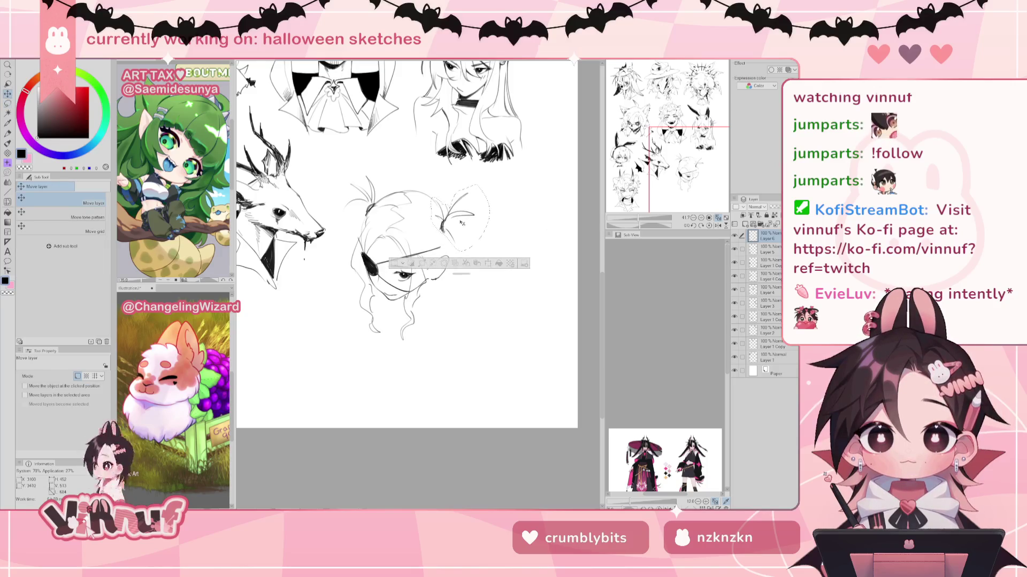
{"action": "key", "text": "ctrl+d"}
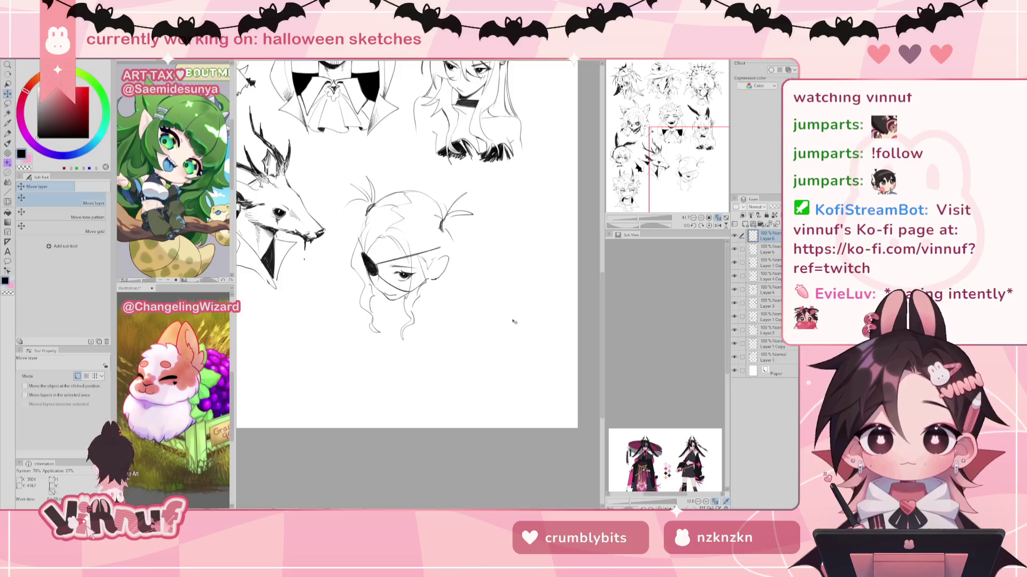
{"action": "key", "text": "p"}
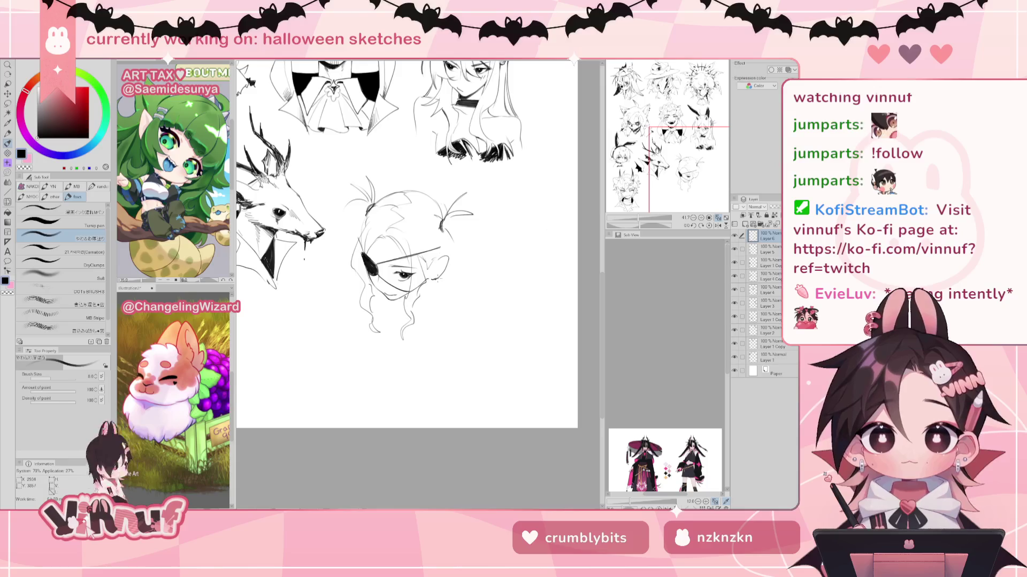
Step: Draw a small dark earring at the ear, discarding the long lines tried beside the head
{"action": "left_click_drag", "start_coordinate": [432, 274], "coordinate": [438, 280]}
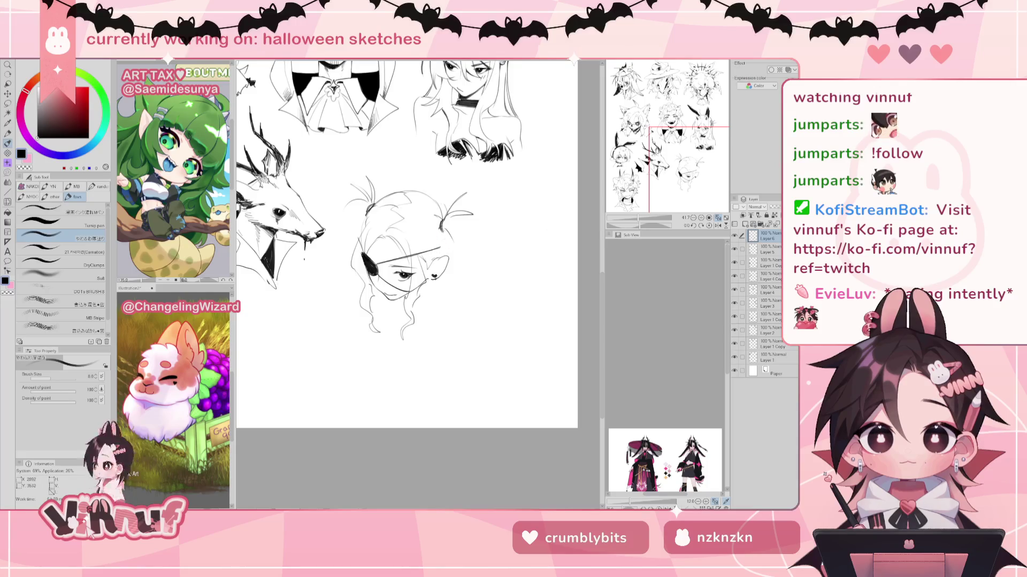
{"action": "left_click_drag", "start_coordinate": [439, 258], "coordinate": [442, 264]}
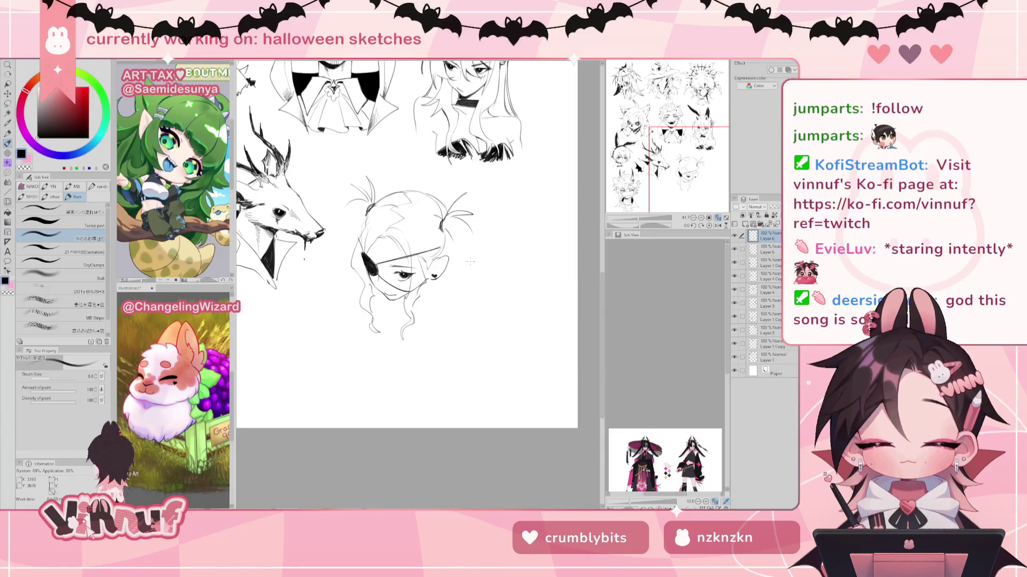
{"action": "left_click_drag", "start_coordinate": [473, 241], "coordinate": [464, 301]}
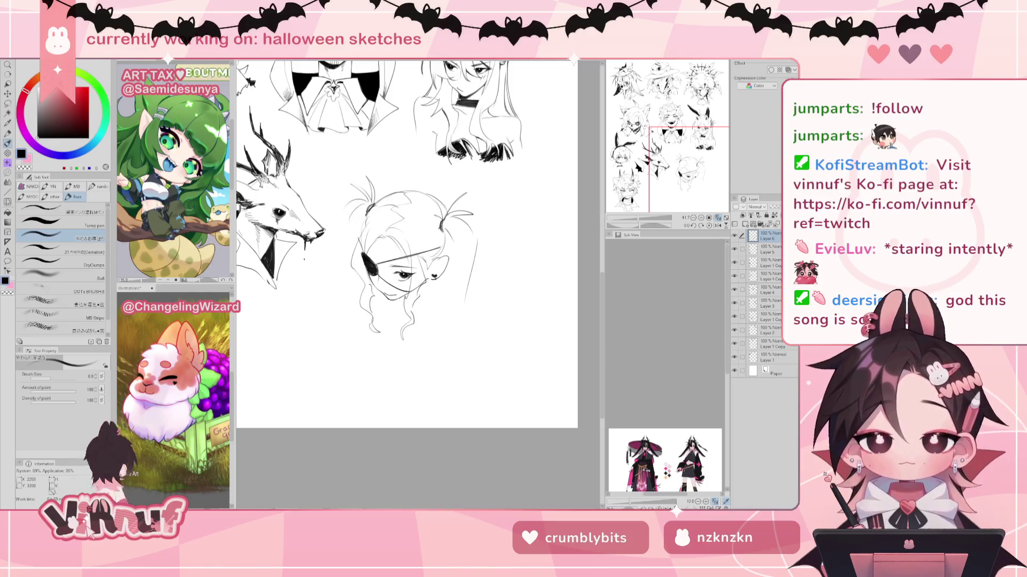
{"action": "left_click_drag", "start_coordinate": [341, 210], "coordinate": [346, 251]}
{"action": "key", "text": "ctrl+z"}
{"action": "left_click_drag", "start_coordinate": [343, 206], "coordinate": [350, 243]}
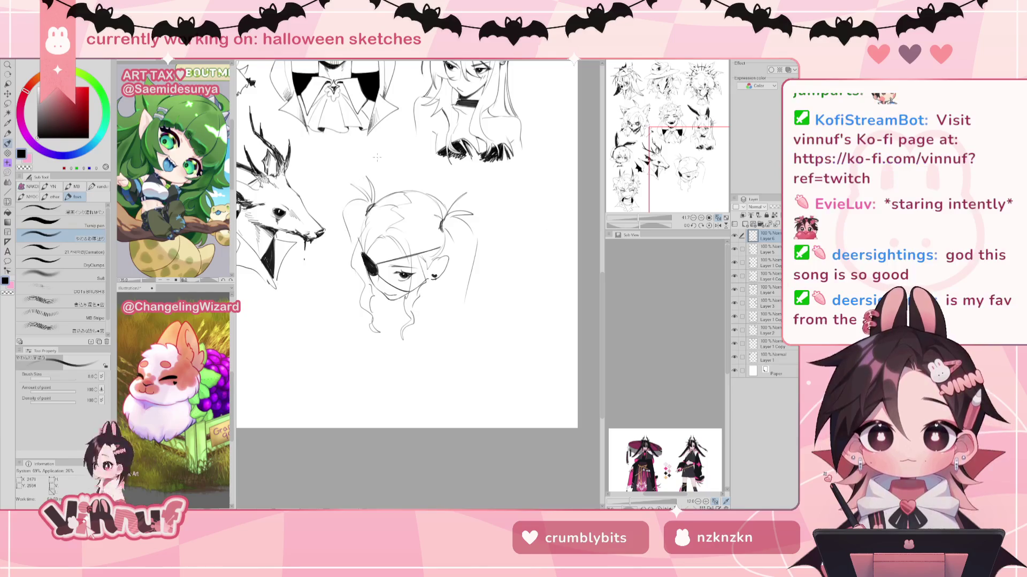
{"action": "key", "text": "ctrl+z"}
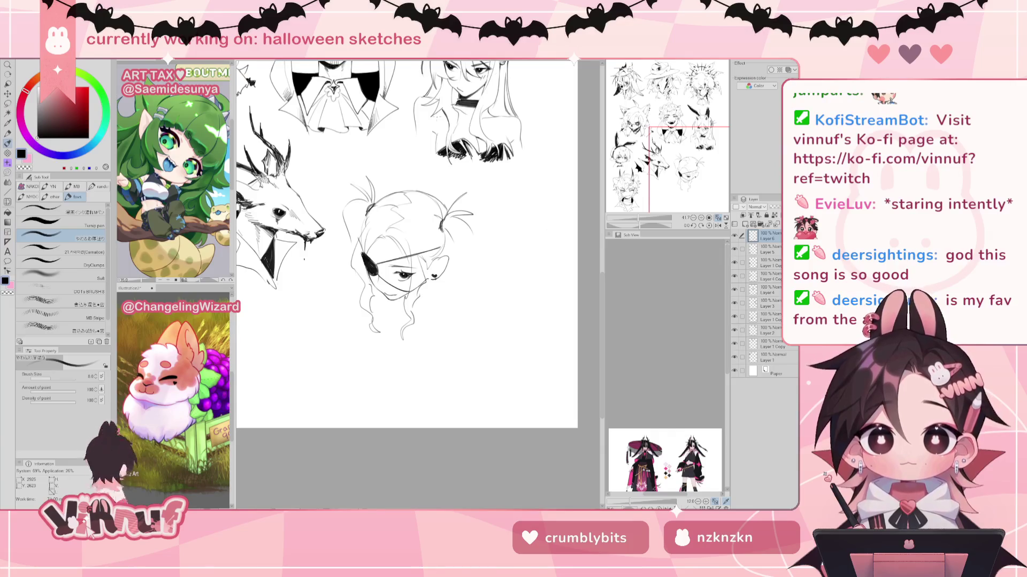
{"action": "key", "text": "j"}
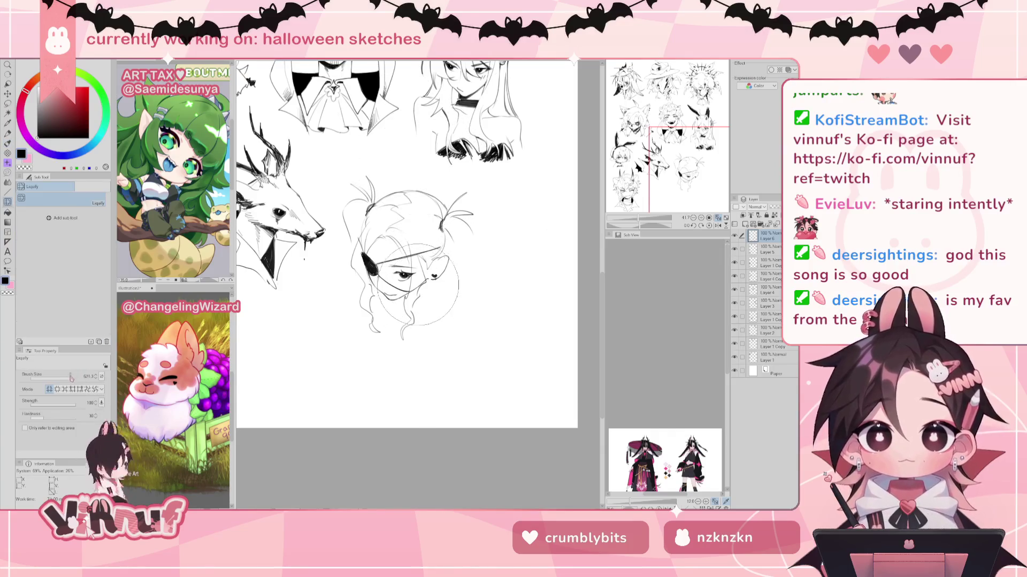
Step: Enlarge the Liquify brush and push the right pigtail strands slightly upward
{"action": "key", "text": "bracketright"}
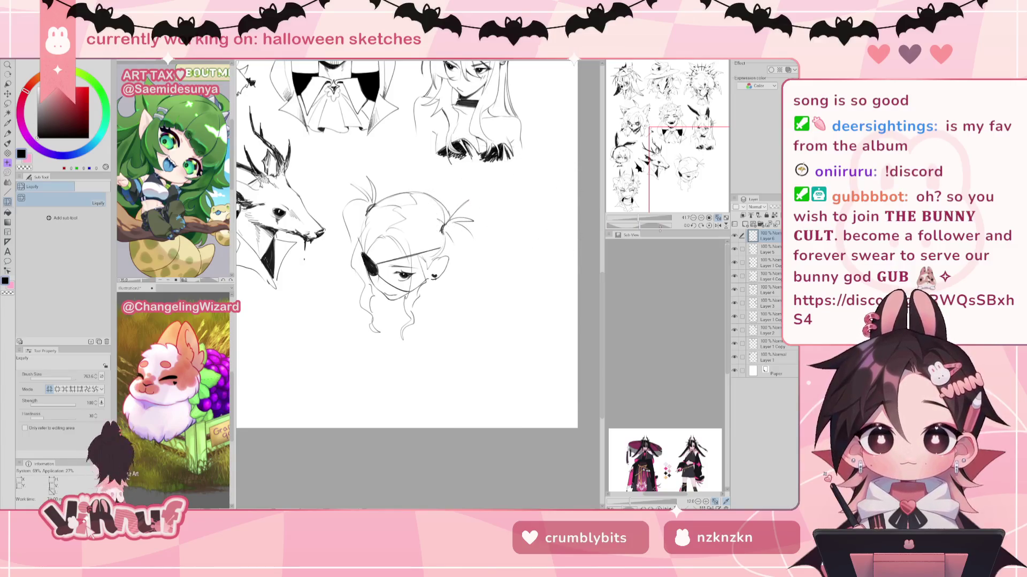
{"action": "left_click_drag", "start_coordinate": [455, 224], "coordinate": [461, 211]}
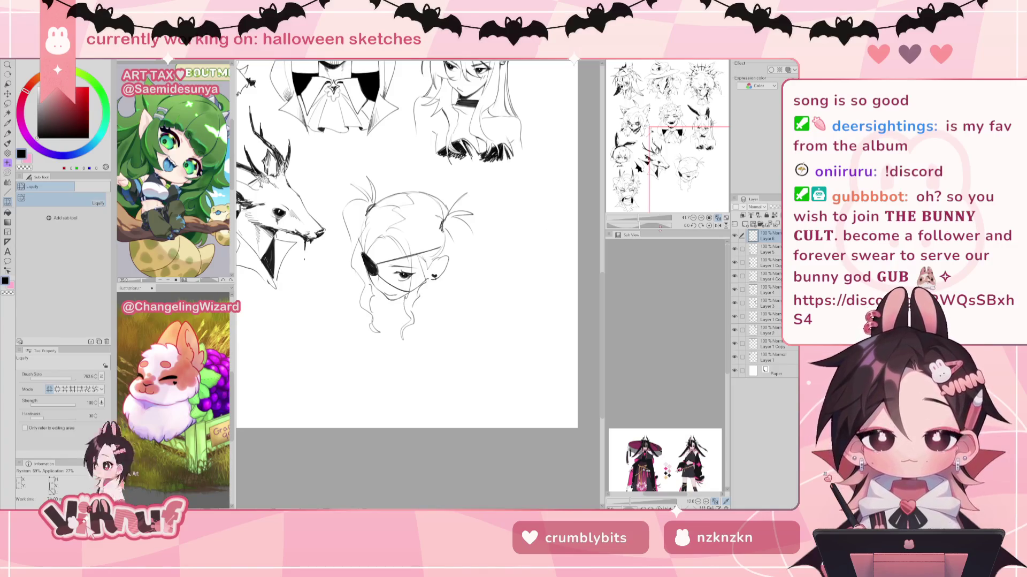
{"action": "left_click_drag", "start_coordinate": [407, 246], "coordinate": [410, 249]}
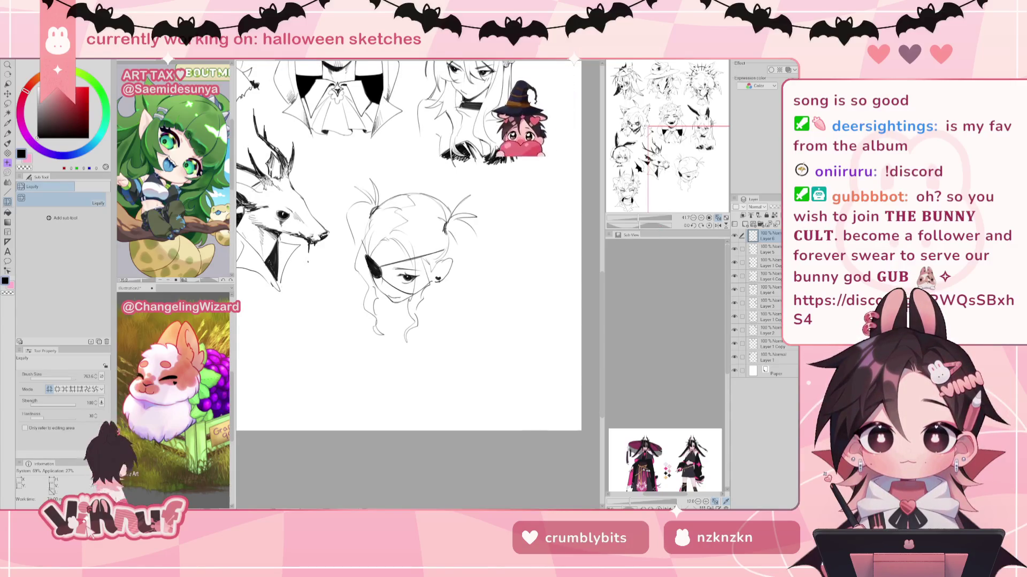
Step: Erase stray hair lines on top and at the right of the head
{"action": "key", "text": "e"}
{"action": "left_click_drag", "start_coordinate": [382, 208], "coordinate": [419, 196]}
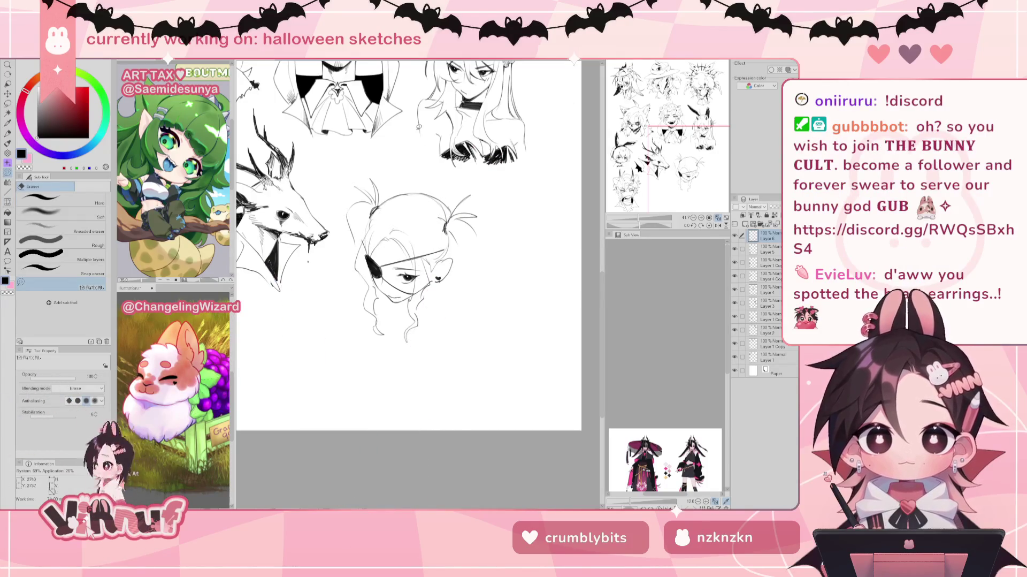
{"action": "key", "text": "p"}
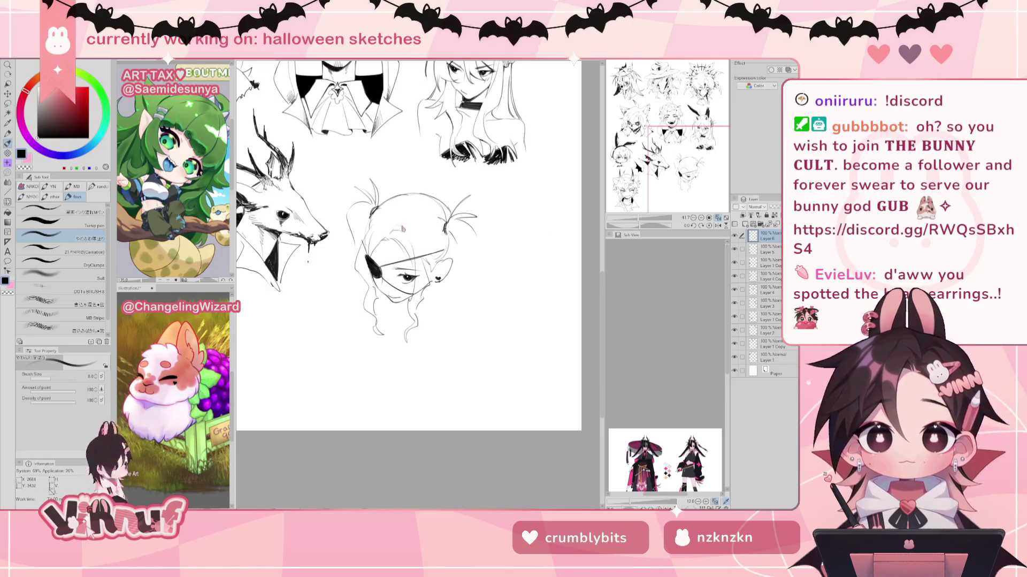
{"action": "mouse_move", "coordinate": [400, 224]}
{"action": "left_mouse_down"}
{"action": "mouse_move", "coordinate": [422, 203]}
{"action": "mouse_move", "coordinate": [396, 203]}
{"action": "mouse_move", "coordinate": [395, 224]}
{"action": "left_mouse_up"}
{"action": "key", "text": "ctrl+z"}
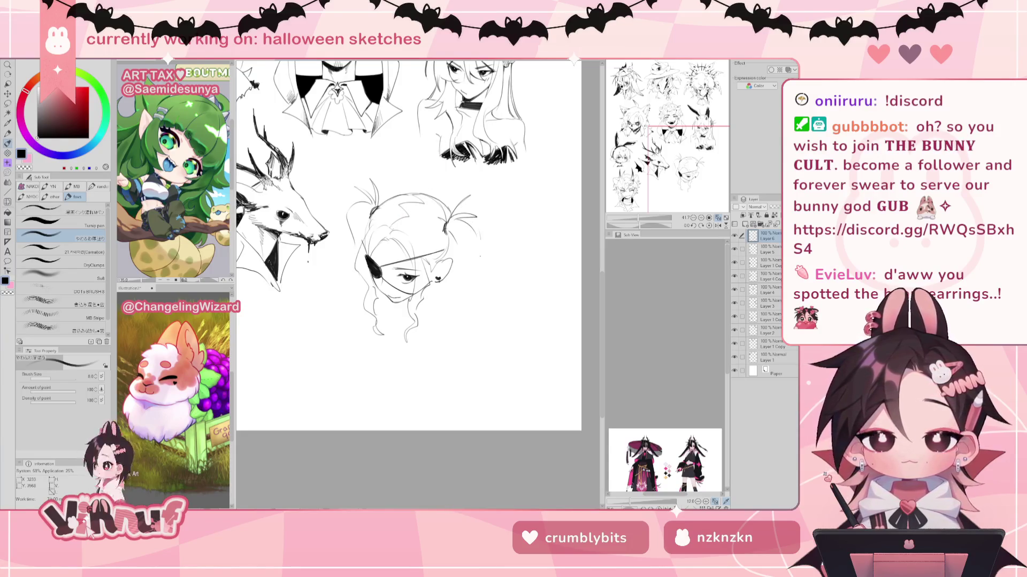
{"action": "key", "text": "e"}
{"action": "left_click_drag", "start_coordinate": [474, 230], "coordinate": [457, 206]}
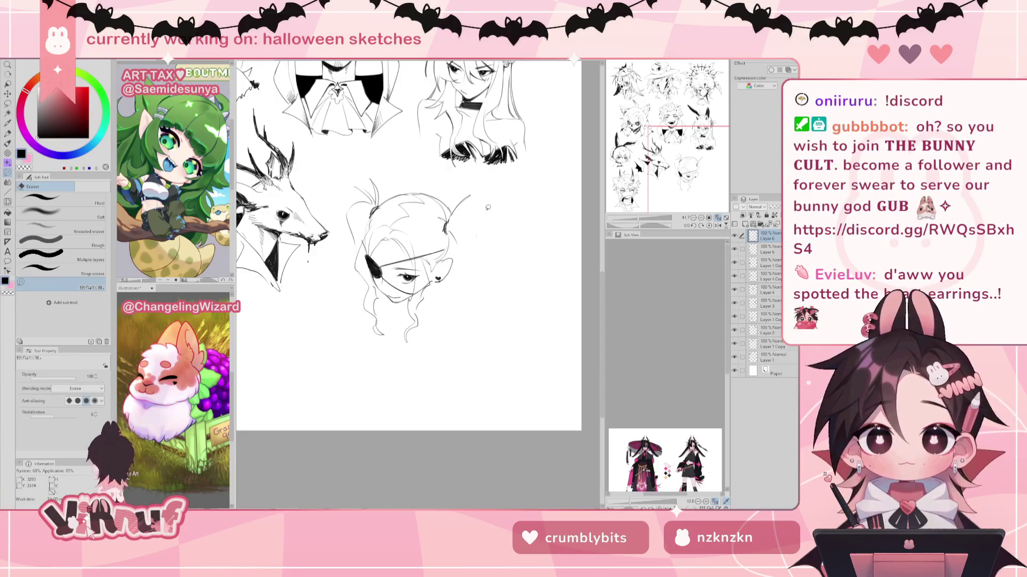
{"action": "key", "text": "p"}
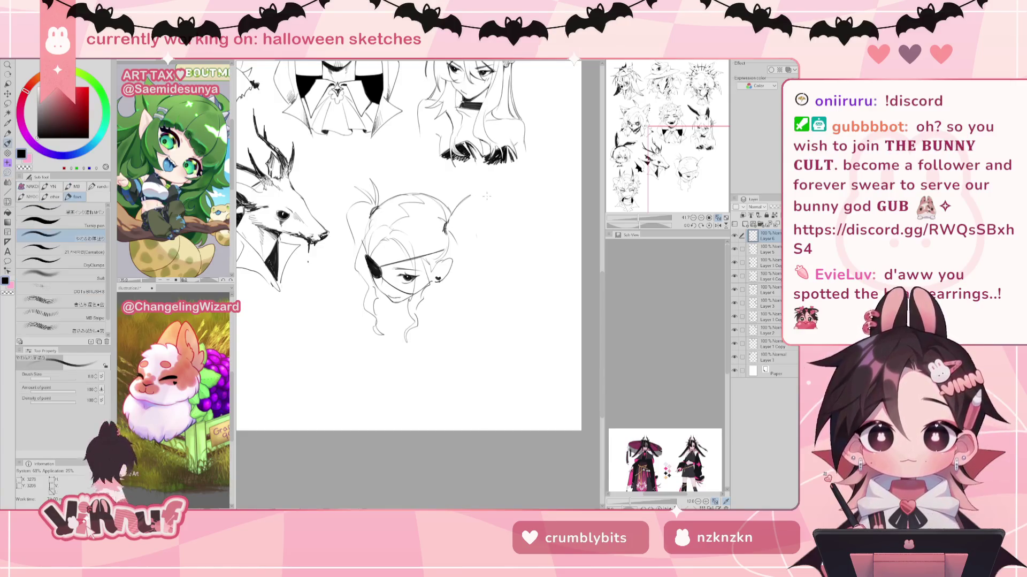
{"action": "key", "text": "e"}
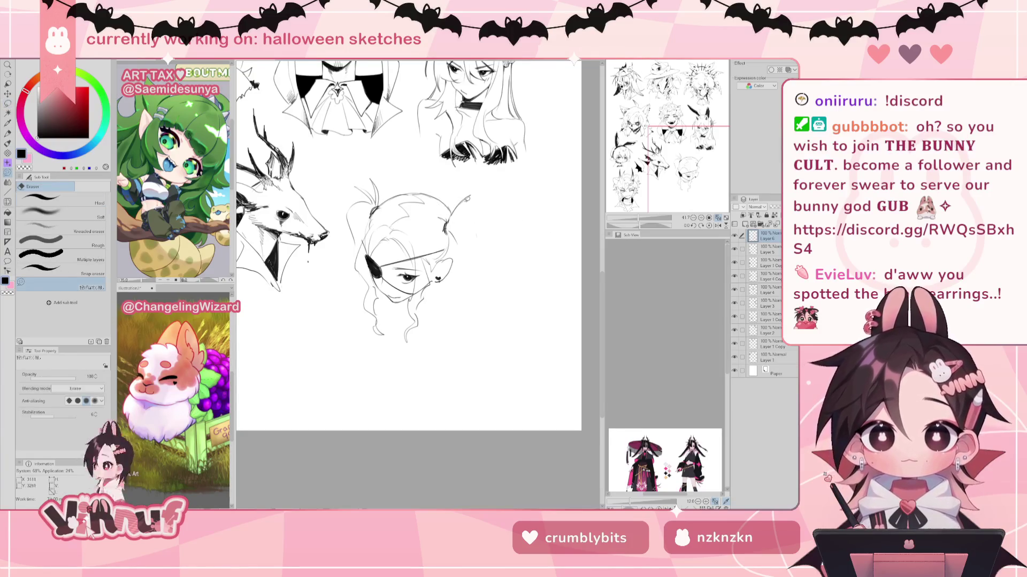
Step: Nudge the lassoed ear stroke, erase the thin stroke beside the head, and try a long side stroke
{"action": "key", "text": "m"}
{"action": "mouse_move", "coordinate": [460, 233]}
{"action": "left_mouse_down"}
{"action": "mouse_move", "coordinate": [481, 194]}
{"action": "mouse_move", "coordinate": [465, 231]}
{"action": "mouse_move", "coordinate": [458, 228]}
{"action": "left_mouse_up"}
{"action": "key", "text": "k"}
{"action": "key", "text": "ctrl+d"}
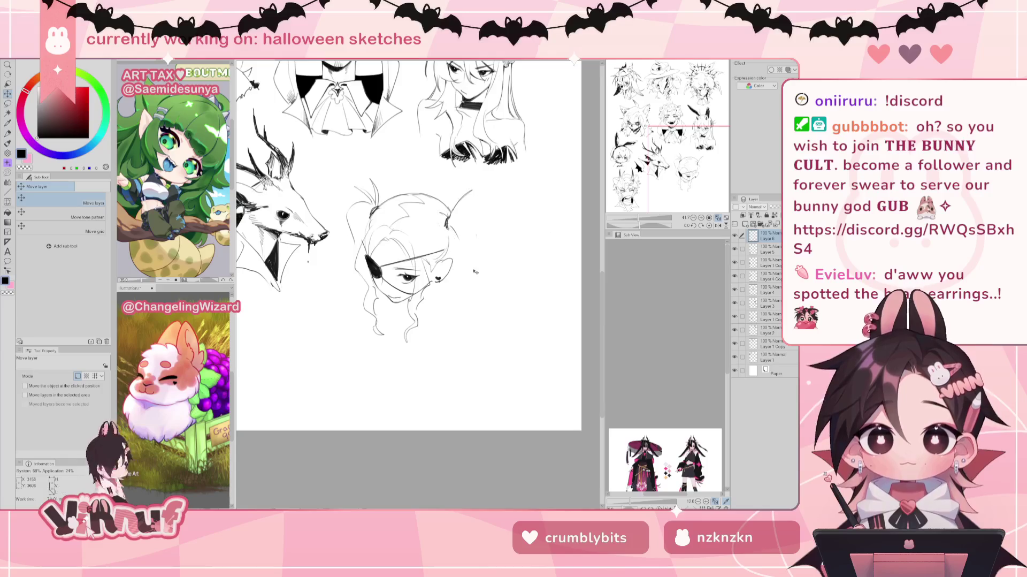
{"action": "key", "text": "b"}
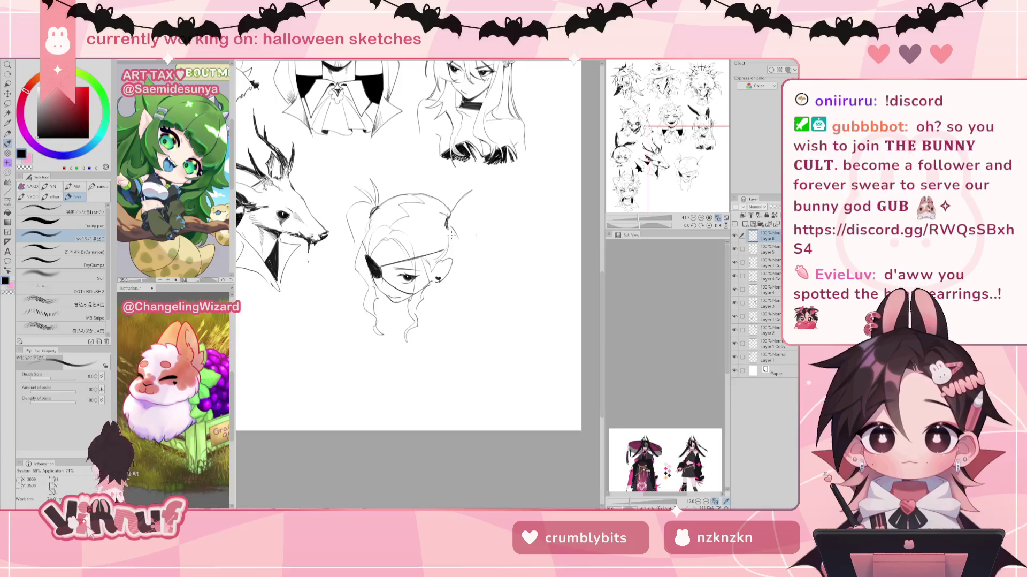
{"action": "key", "text": "e"}
{"action": "left_click_drag", "start_coordinate": [472, 190], "coordinate": [452, 214]}
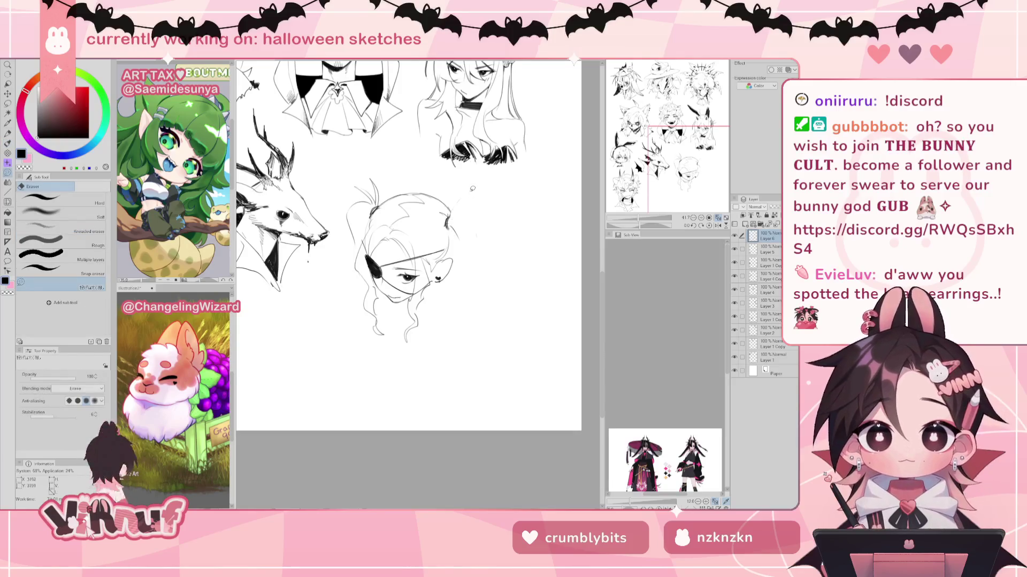
{"action": "key", "text": "b"}
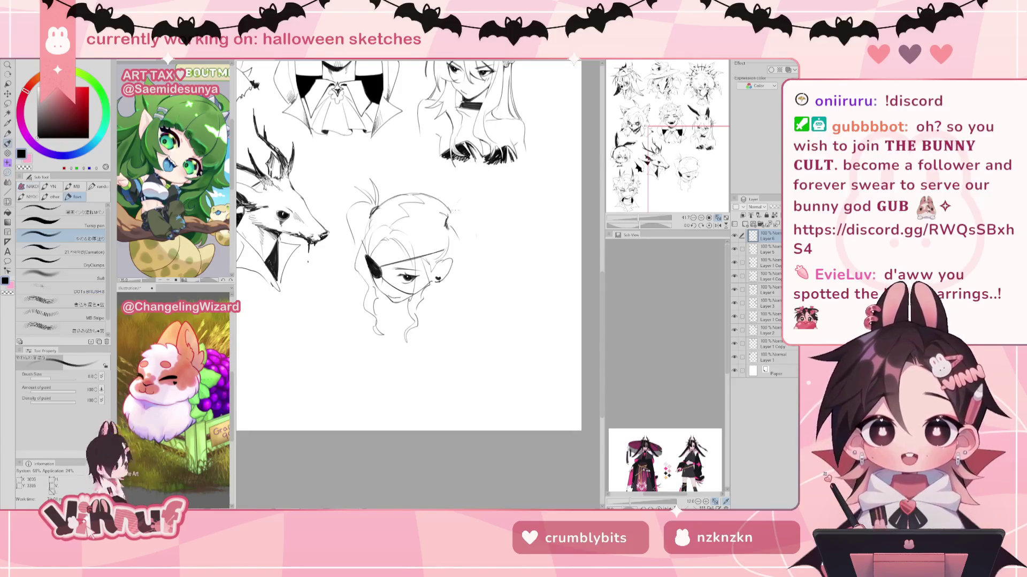
{"action": "mouse_move", "coordinate": [452, 220]}
{"action": "left_mouse_down"}
{"action": "mouse_move", "coordinate": [465, 193]}
{"action": "mouse_move", "coordinate": [478, 335]}
{"action": "left_mouse_up"}
{"action": "key", "text": "ctrl+z"}
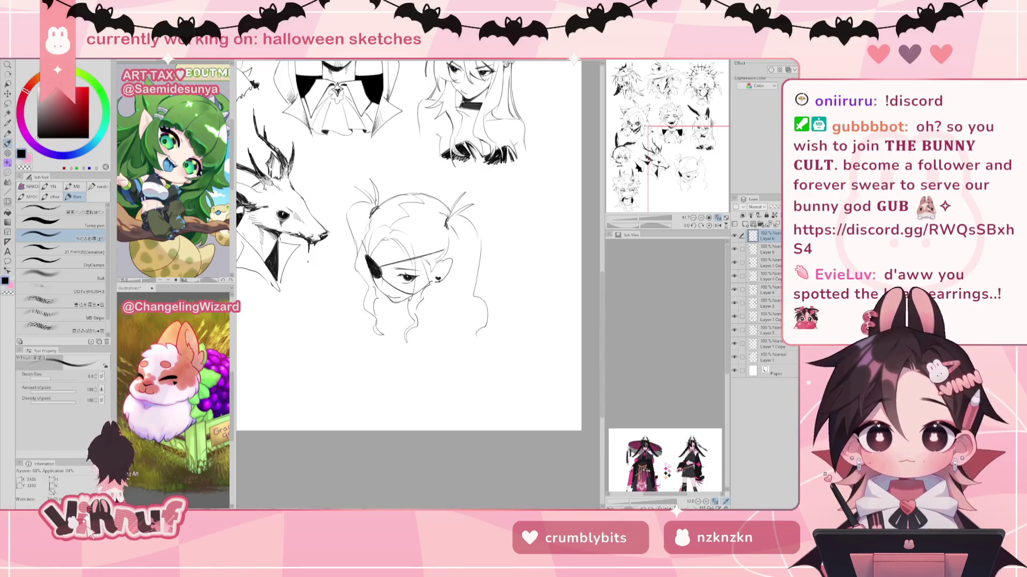
Step: Add a short hair line on the left and trim the eyepatch's left edge
{"action": "left_click_drag", "start_coordinate": [368, 225], "coordinate": [364, 243]}
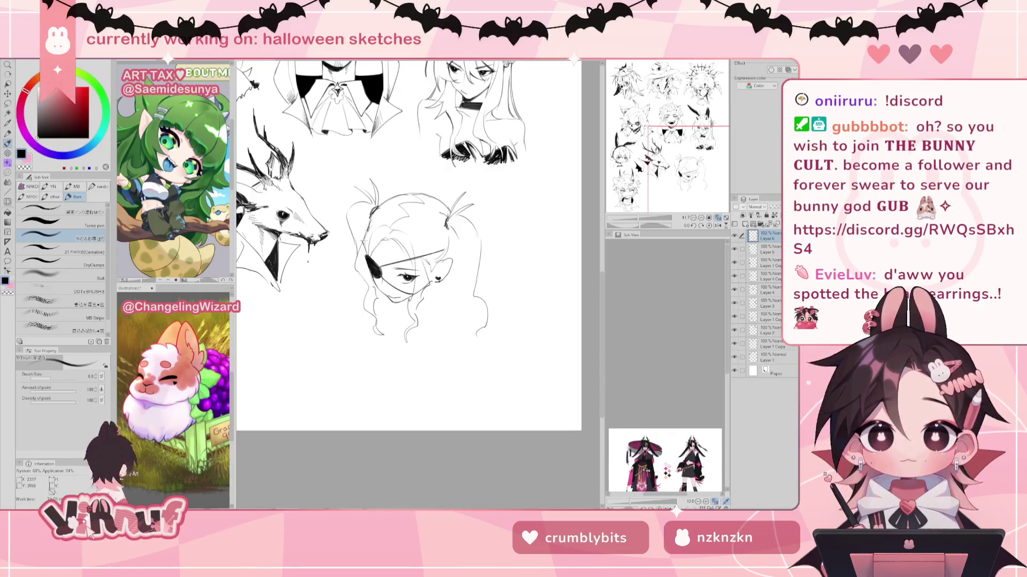
{"action": "key", "text": "e"}
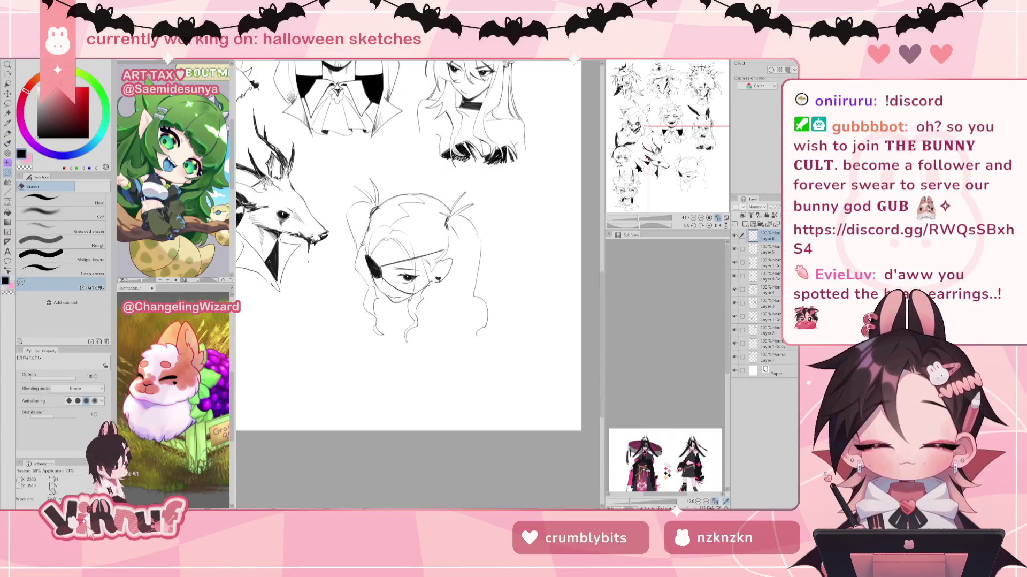
{"action": "mouse_move", "coordinate": [365, 273]}
{"action": "left_mouse_down"}
{"action": "mouse_move", "coordinate": [376, 234]}
{"action": "mouse_move", "coordinate": [368, 270]}
{"action": "left_mouse_up"}
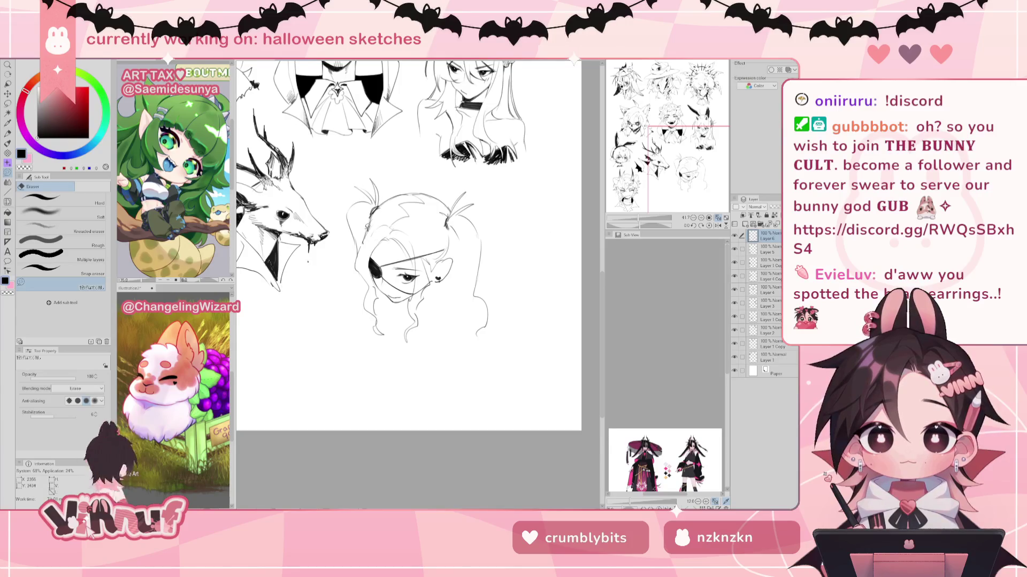
{"action": "key", "text": "b"}
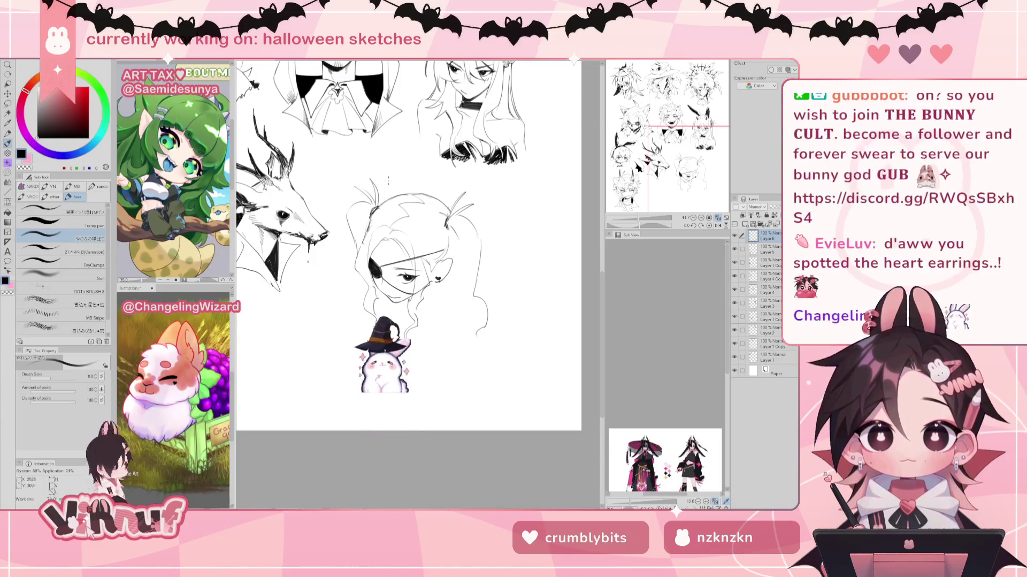
{"action": "key", "text": "e"}
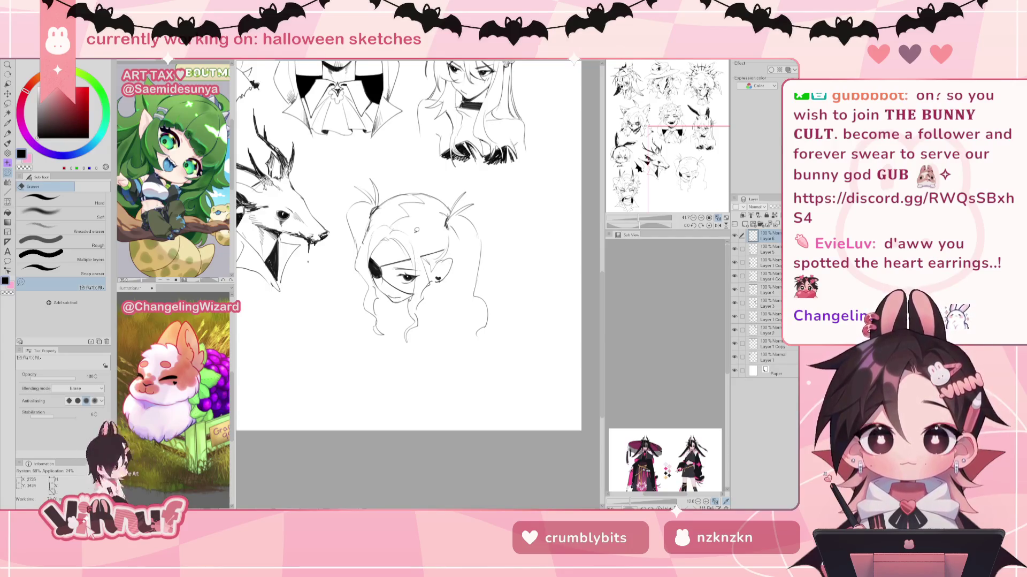
{"action": "key", "text": "b"}
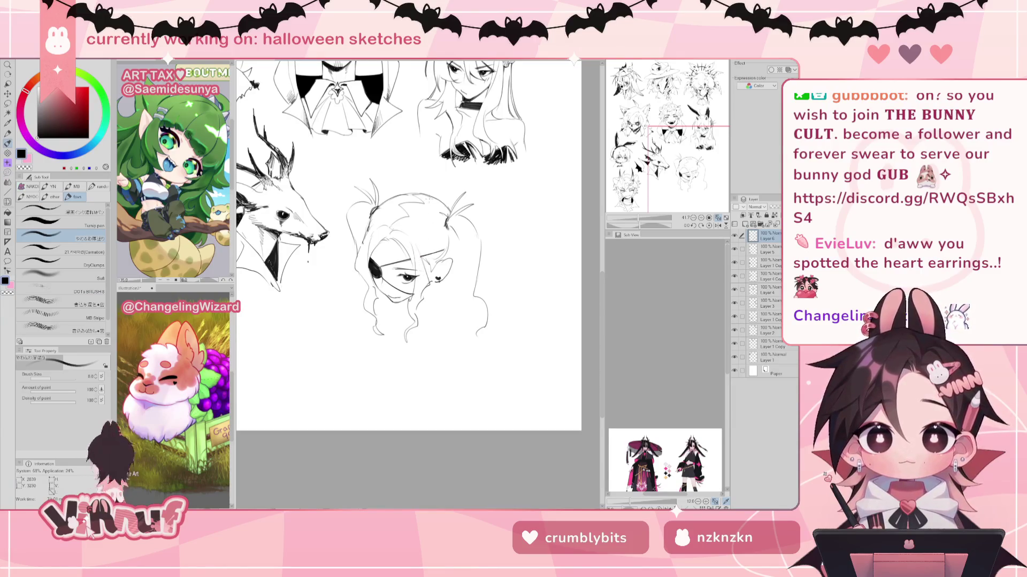
{"action": "key", "text": "e"}
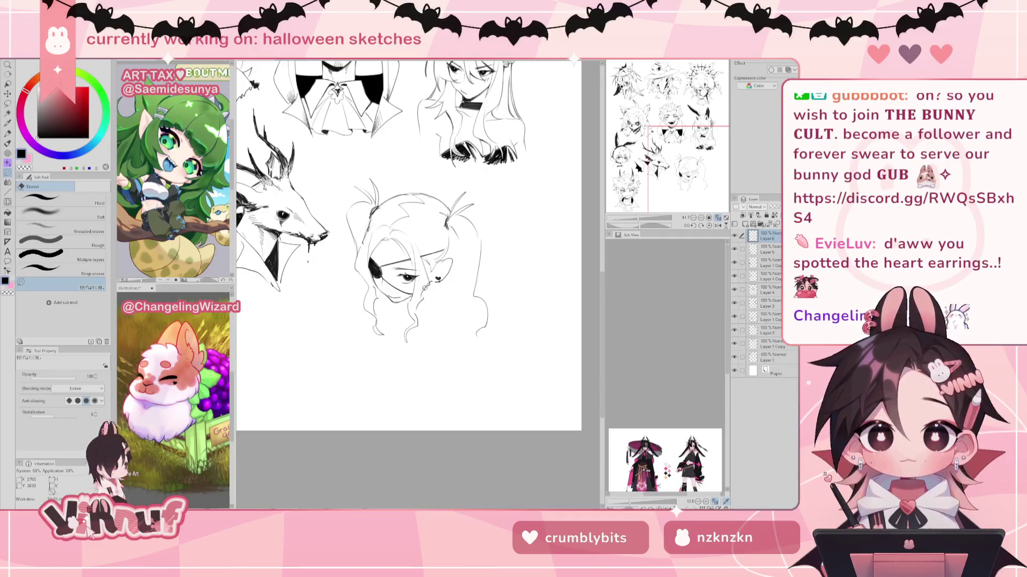
{"action": "key", "text": "b"}
Step: Add a small mark below the eyepatch and a hair strand down the face's right side
{"action": "left_click_drag", "start_coordinate": [375, 281], "coordinate": [369, 290]}
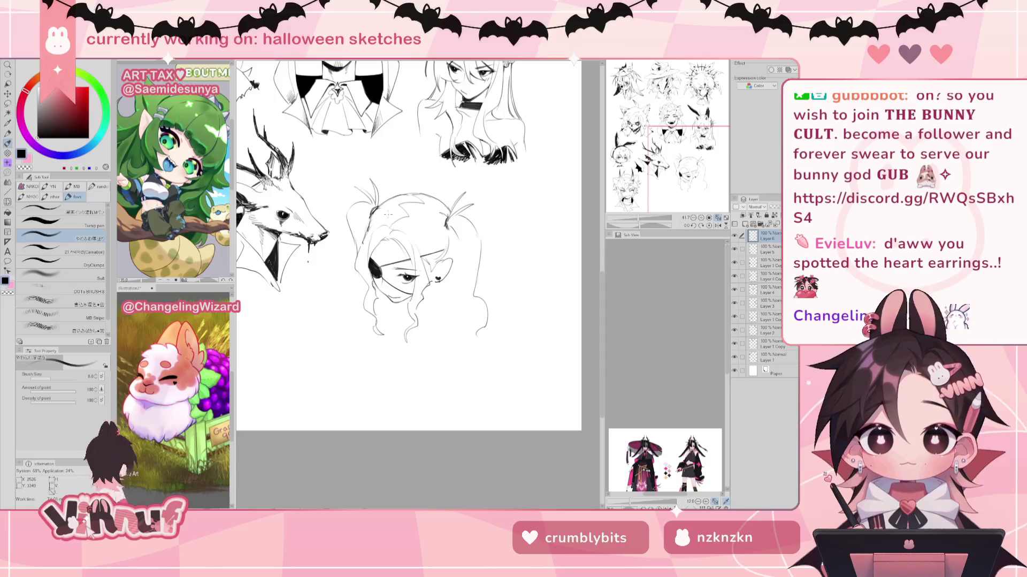
{"action": "key", "text": "e"}
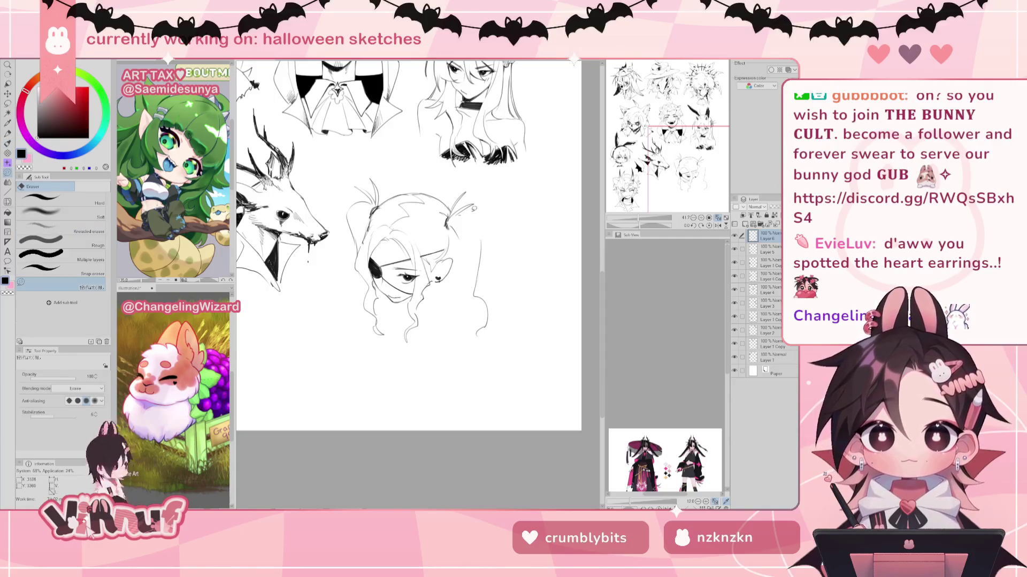
{"action": "key", "text": "b"}
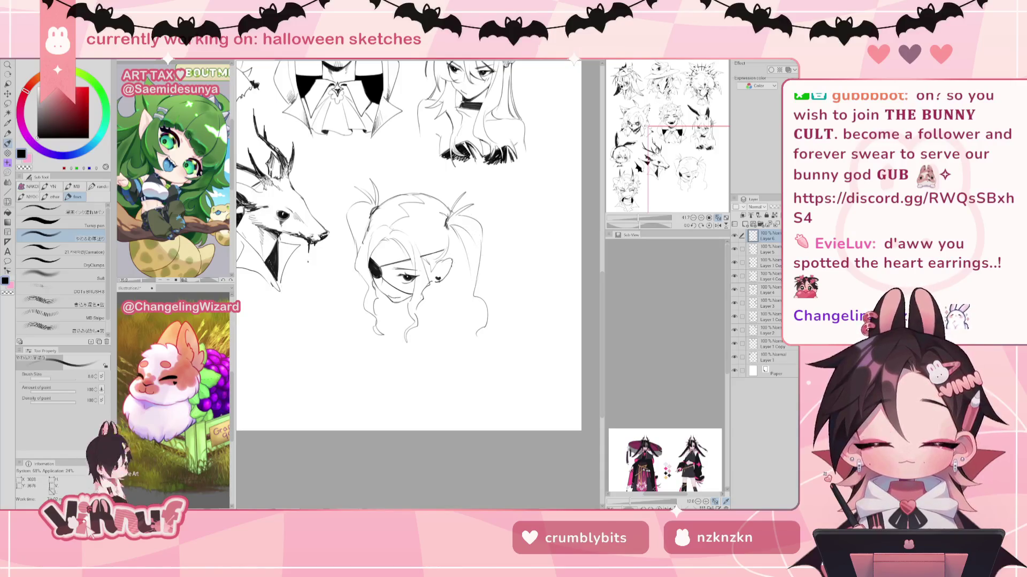
{"action": "left_click_drag", "start_coordinate": [462, 254], "coordinate": [452, 315]}
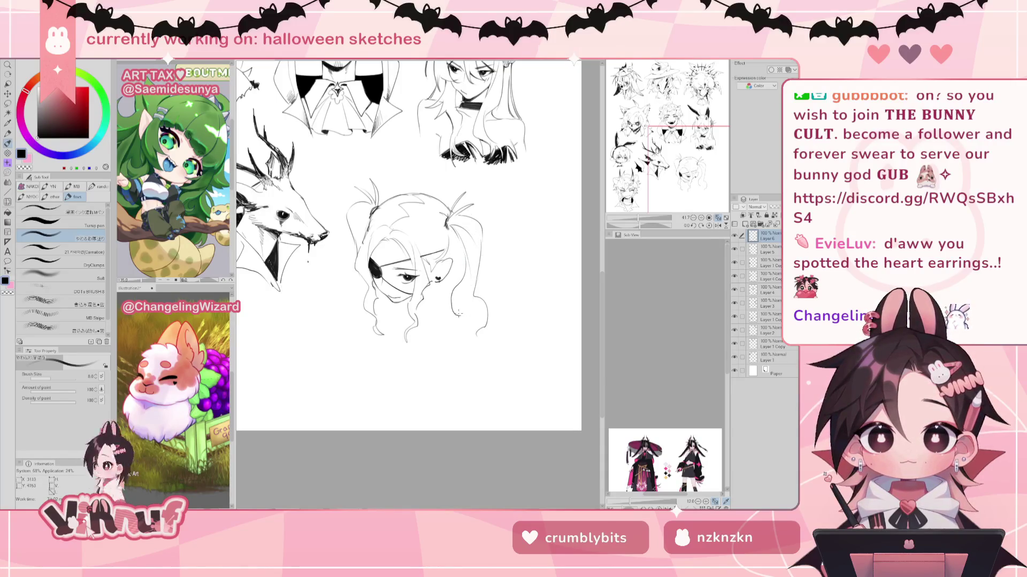
Step: Discard the trial hair and neck strokes, then sketch the raised hand's outline below the chin
{"action": "left_click_drag", "start_coordinate": [460, 312], "coordinate": [466, 352]}
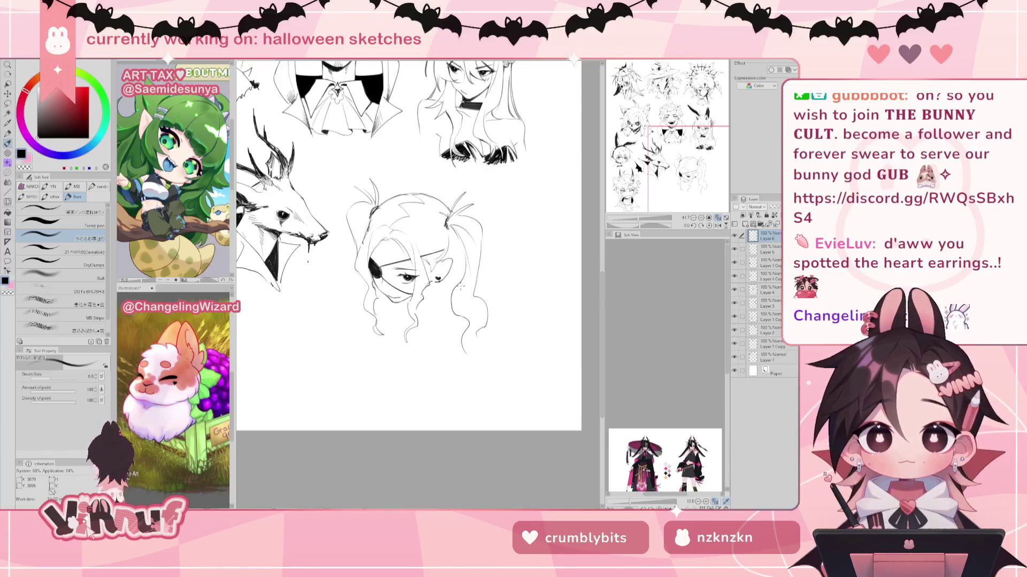
{"action": "key", "text": "ctrl+z"}
{"action": "key", "text": "ctrl+z"}
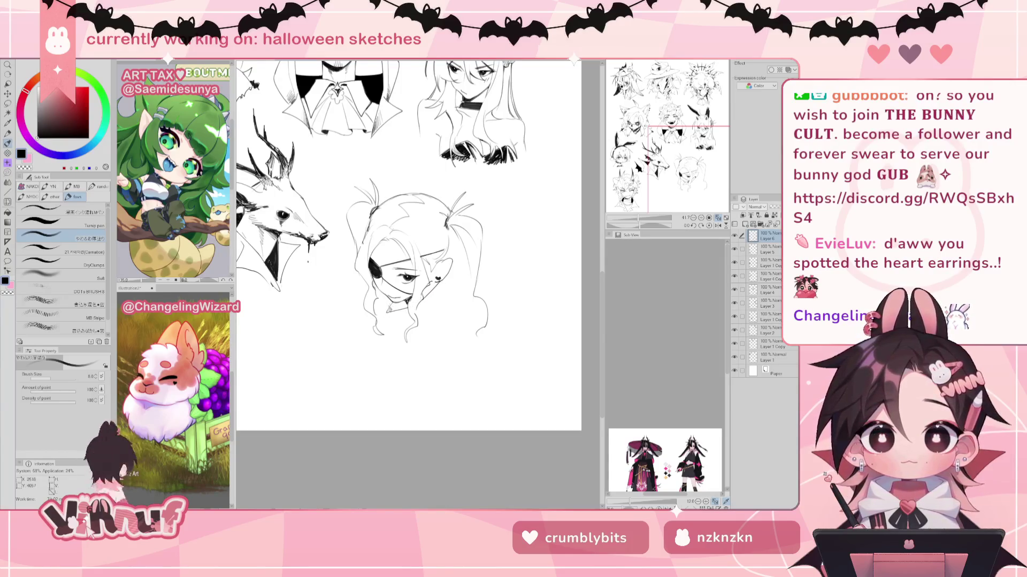
{"action": "left_click_drag", "start_coordinate": [385, 315], "coordinate": [392, 348]}
{"action": "key", "text": "ctrl+z"}
{"action": "mouse_move", "coordinate": [389, 303]}
{"action": "left_mouse_down"}
{"action": "mouse_move", "coordinate": [383, 319]}
{"action": "mouse_move", "coordinate": [393, 320]}
{"action": "left_mouse_up"}
{"action": "key", "text": "ctrl+z"}
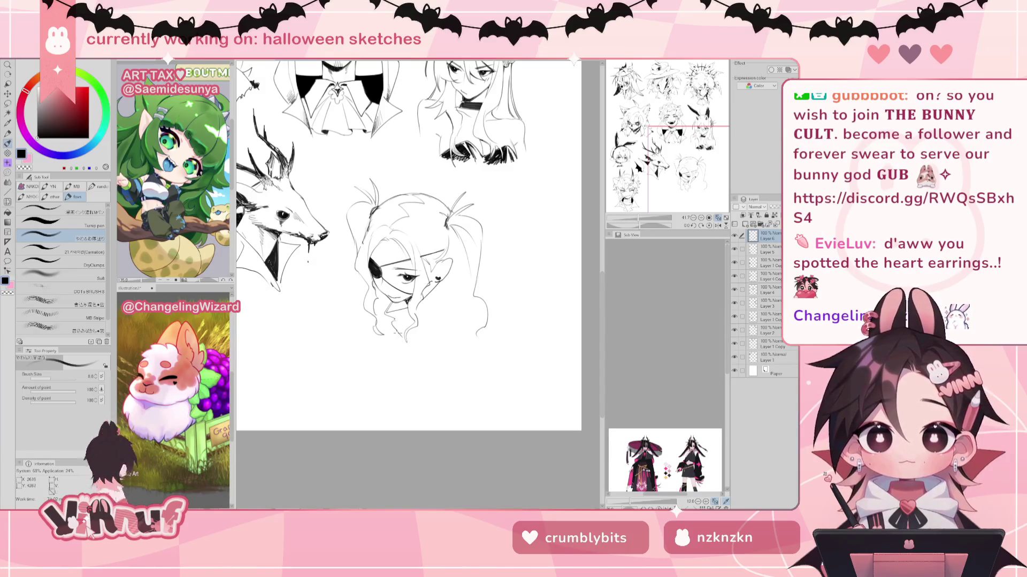
{"action": "mouse_move", "coordinate": [407, 337]}
{"action": "left_mouse_down"}
{"action": "mouse_move", "coordinate": [442, 310]}
{"action": "mouse_move", "coordinate": [443, 279]}
{"action": "mouse_move", "coordinate": [443, 314]}
{"action": "left_mouse_up"}
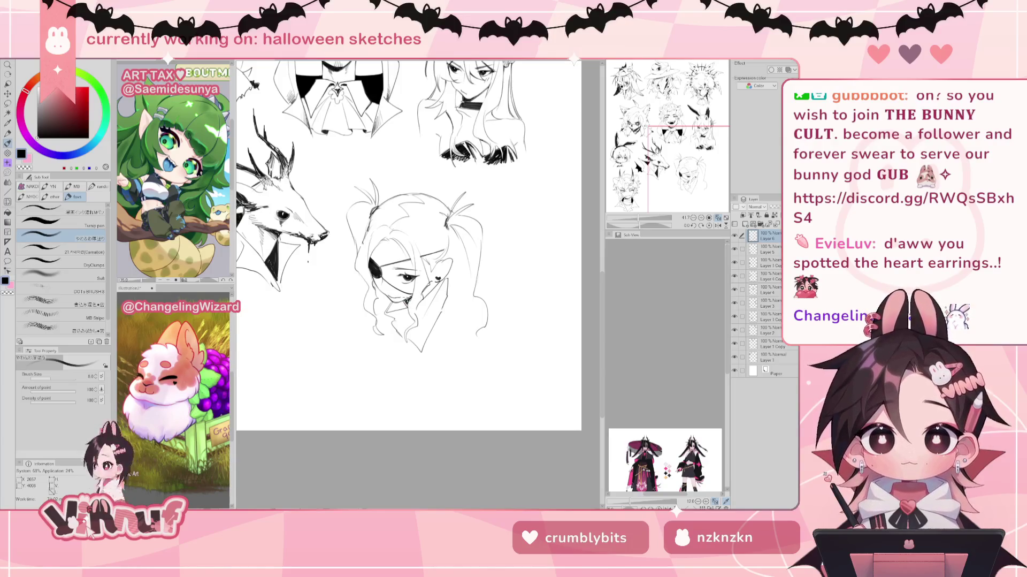
Step: Hatch short diagonal blush strokes across the girl's cheek with the pen
{"action": "key", "text": "g"}
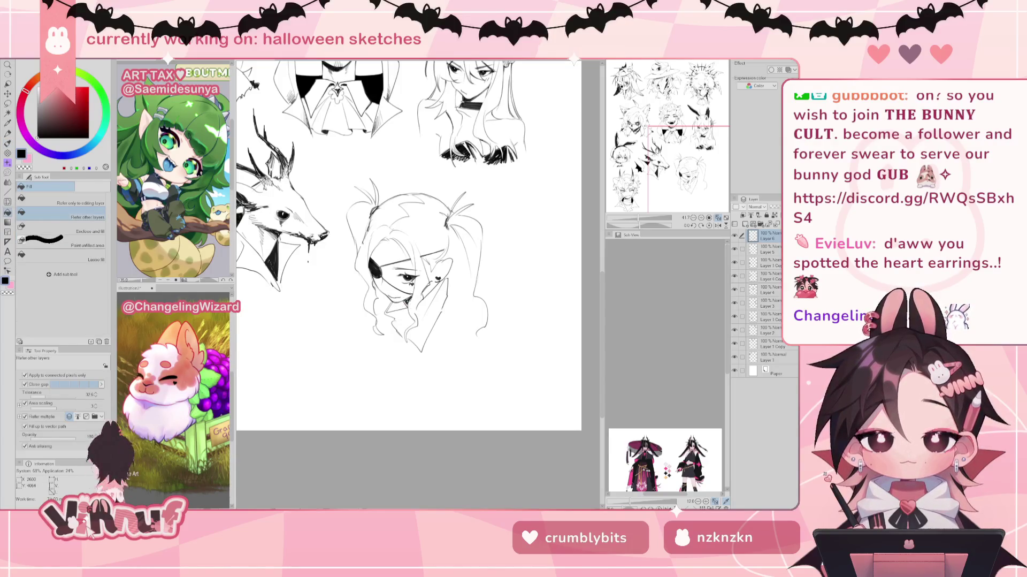
{"action": "key", "text": "p"}
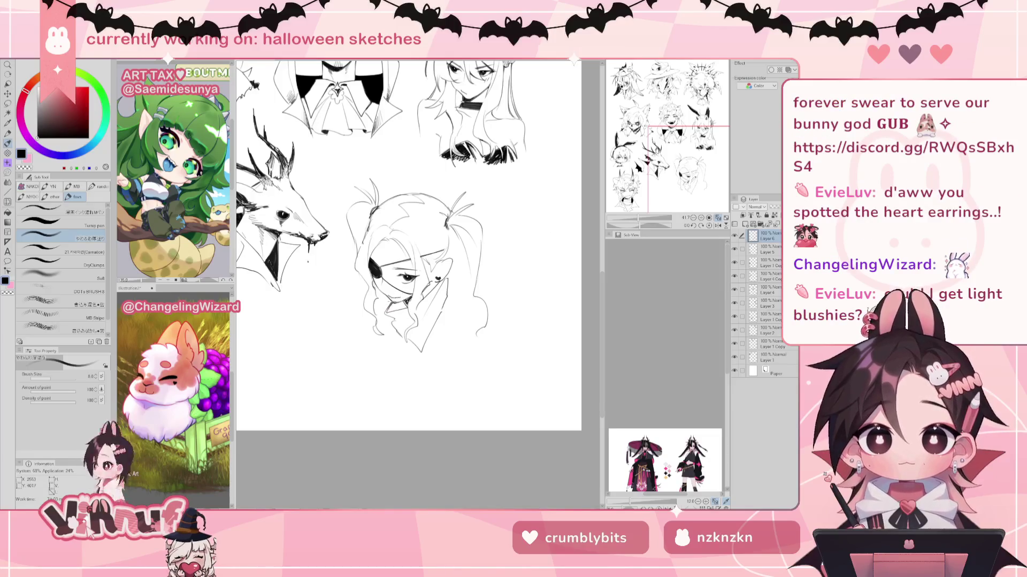
{"action": "key", "text": "g"}
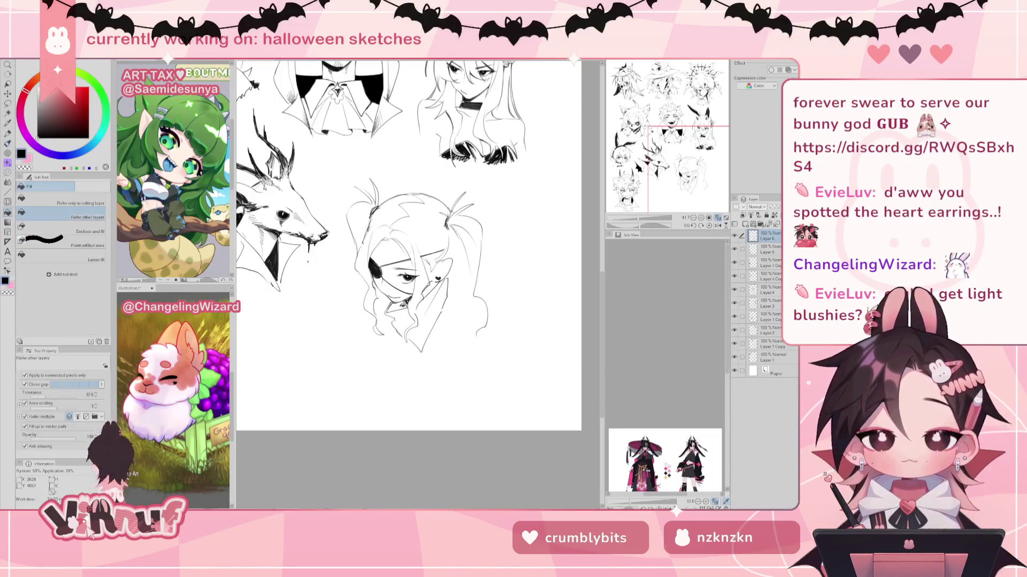
{"action": "key", "text": "b"}
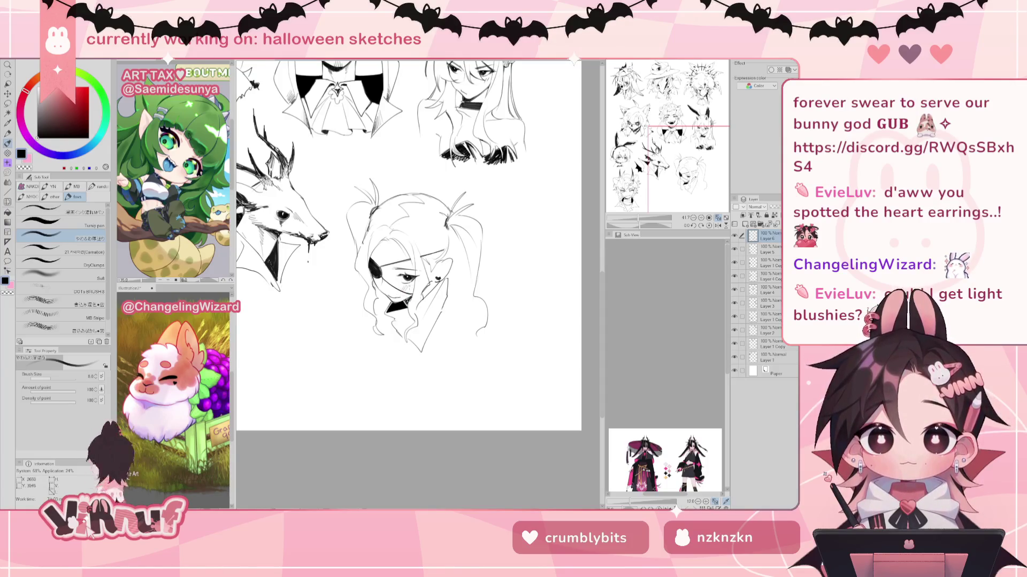
{"action": "left_click_drag", "start_coordinate": [407, 290], "coordinate": [417, 283]}
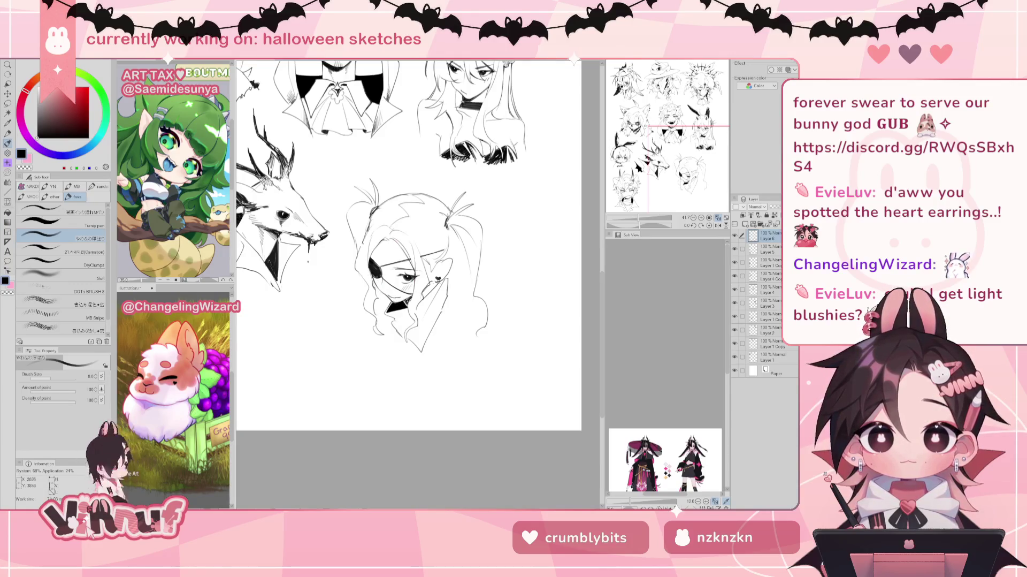
{"action": "left_click_drag", "start_coordinate": [435, 282], "coordinate": [431, 289]}
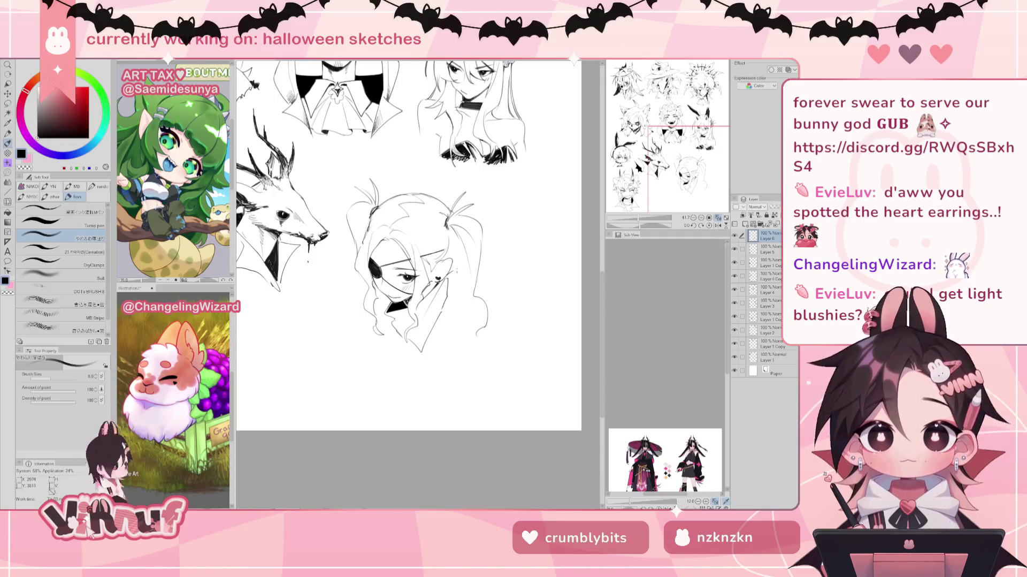
Step: Discard the strokes right of the cheek and erase the lower right hair outline
{"action": "left_click_drag", "start_coordinate": [449, 268], "coordinate": [488, 280]}
{"action": "mouse_move", "coordinate": [471, 284]}
{"action": "left_mouse_down"}
{"action": "mouse_move", "coordinate": [496, 286]}
{"action": "mouse_move", "coordinate": [474, 290]}
{"action": "left_mouse_up"}
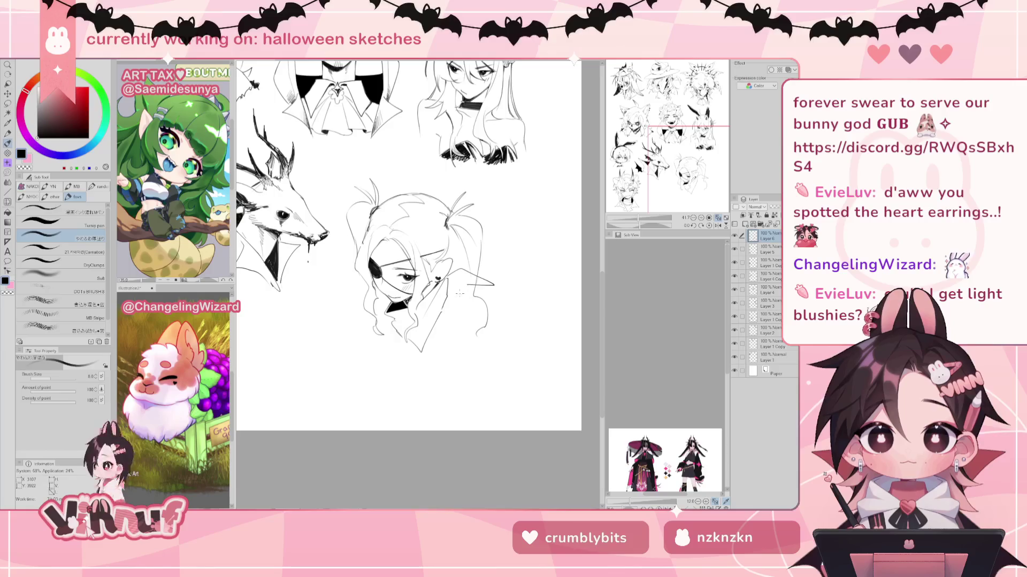
{"action": "key", "text": "ctrl+z"}
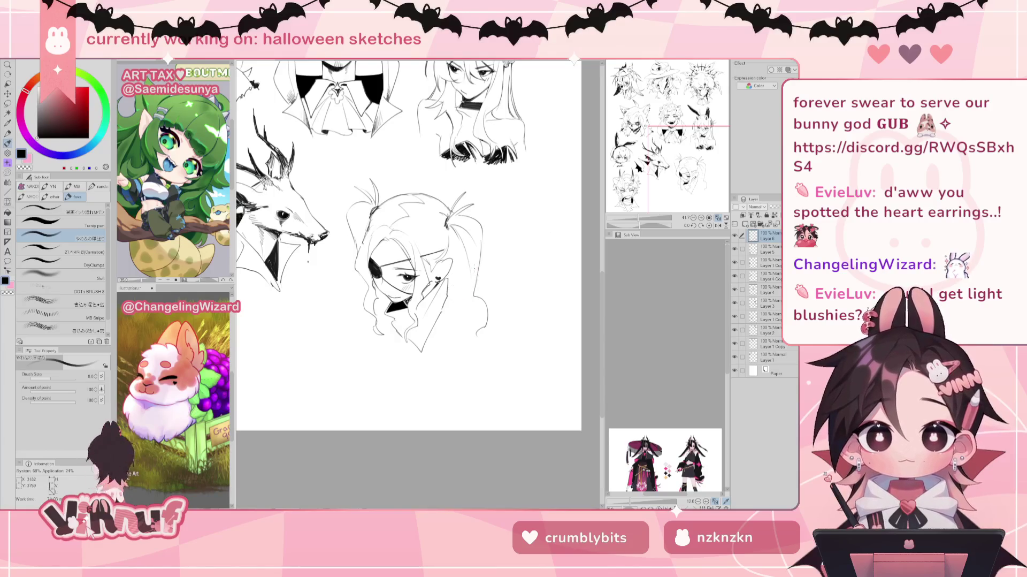
{"action": "key", "text": "e"}
{"action": "left_click_drag", "start_coordinate": [479, 257], "coordinate": [482, 334]}
{"action": "key", "text": "p"}
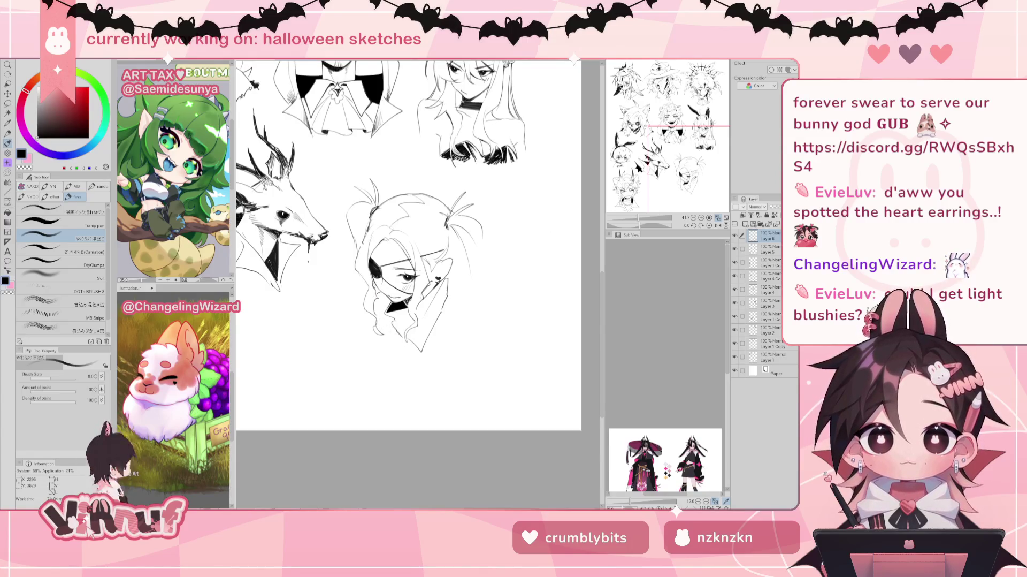
Step: Draw the face's left side past the chin and a short shoulder curve below the hand
{"action": "left_click_drag", "start_coordinate": [354, 294], "coordinate": [361, 367]}
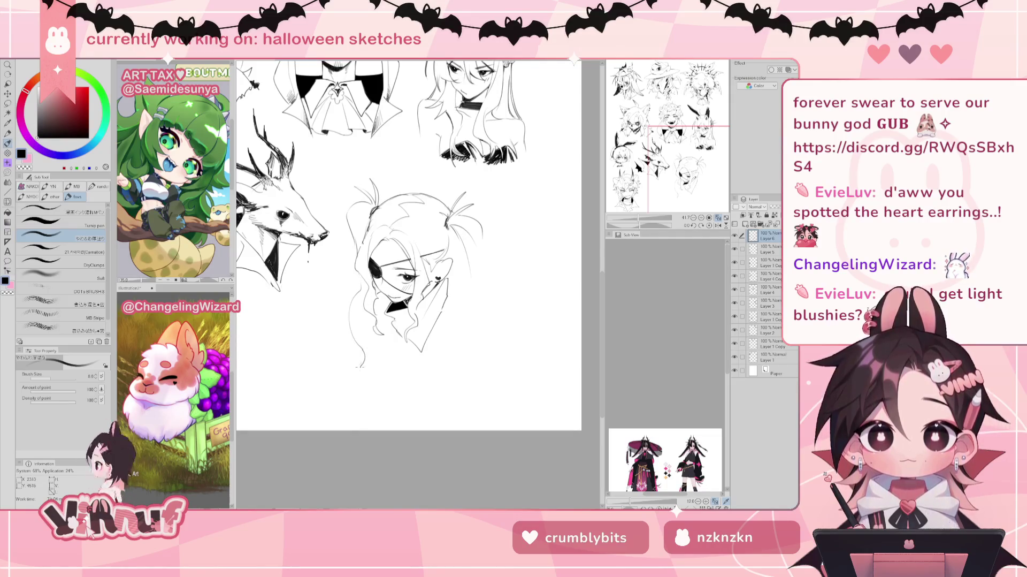
{"action": "mouse_move", "coordinate": [366, 354]}
{"action": "left_mouse_down"}
{"action": "mouse_move", "coordinate": [356, 371]}
{"action": "mouse_move", "coordinate": [370, 348]}
{"action": "left_mouse_up"}
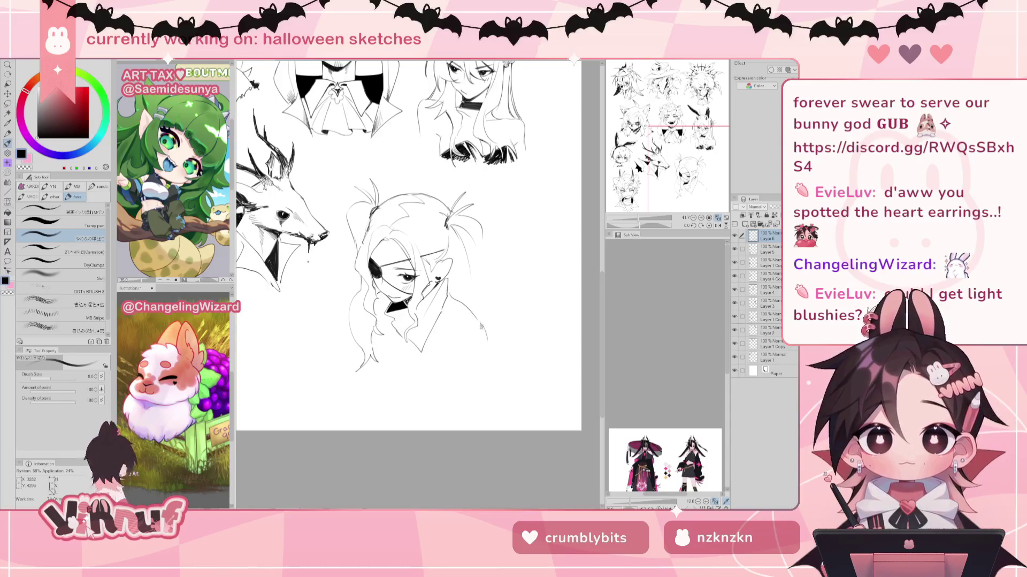
{"action": "mouse_move", "coordinate": [451, 296]}
{"action": "left_mouse_down"}
{"action": "mouse_move", "coordinate": [484, 319]}
{"action": "mouse_move", "coordinate": [486, 371]}
{"action": "left_mouse_up"}
{"action": "key", "text": "ctrl+z"}
{"action": "left_click_drag", "start_coordinate": [483, 320], "coordinate": [488, 327]}
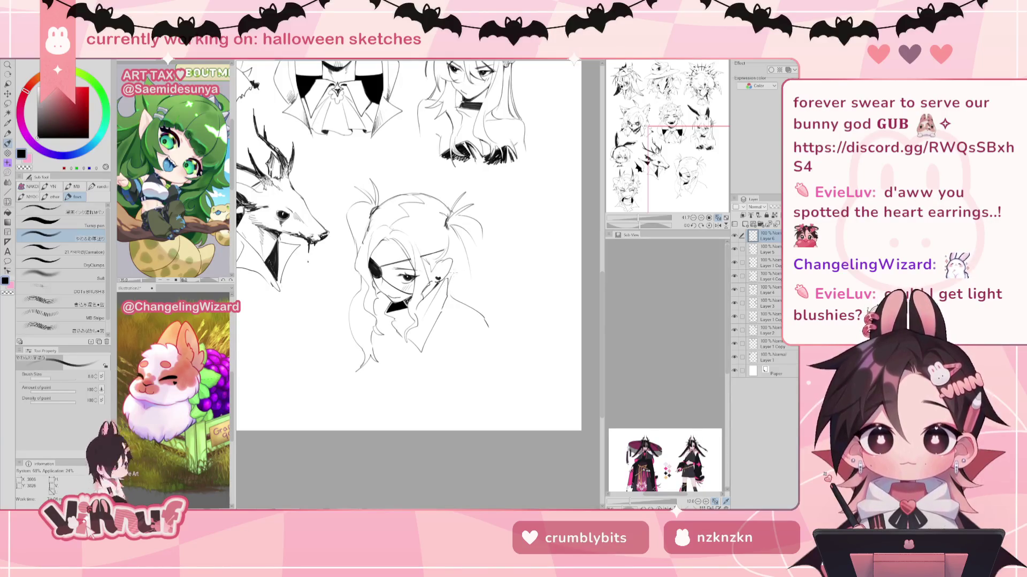
Step: Select the area beside the face and try, then undo, hair strands by the raised hand
{"action": "left_click_drag", "start_coordinate": [452, 273], "coordinate": [461, 289]}
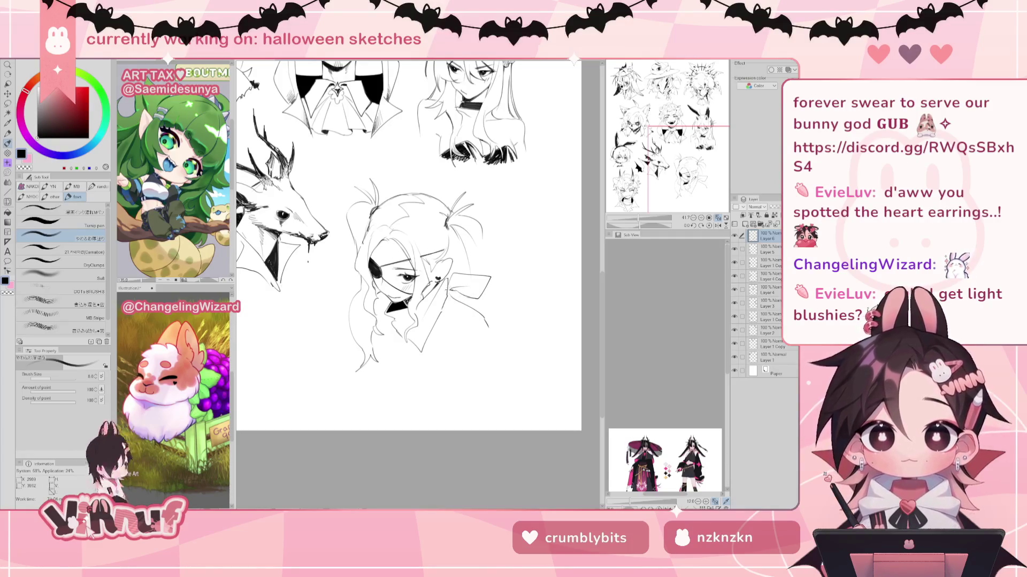
{"action": "mouse_move", "coordinate": [483, 247]}
{"action": "left_mouse_down"}
{"action": "mouse_move", "coordinate": [473, 266]}
{"action": "mouse_move", "coordinate": [456, 267]}
{"action": "left_mouse_up"}
{"action": "key", "text": "ctrl+z"}
{"action": "left_click_drag", "start_coordinate": [481, 254], "coordinate": [466, 272]}
{"action": "key", "text": "ctrl+z"}
{"action": "key", "text": "ctrl+z"}
{"action": "key", "text": "ctrl+z"}
{"action": "key", "text": "ctrl+z"}
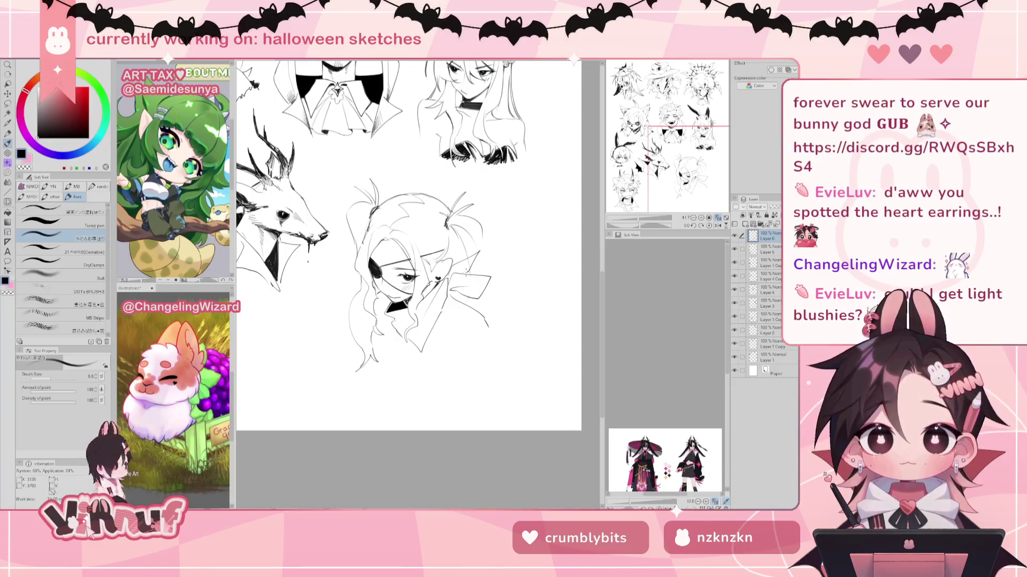
{"action": "key", "text": "e"}
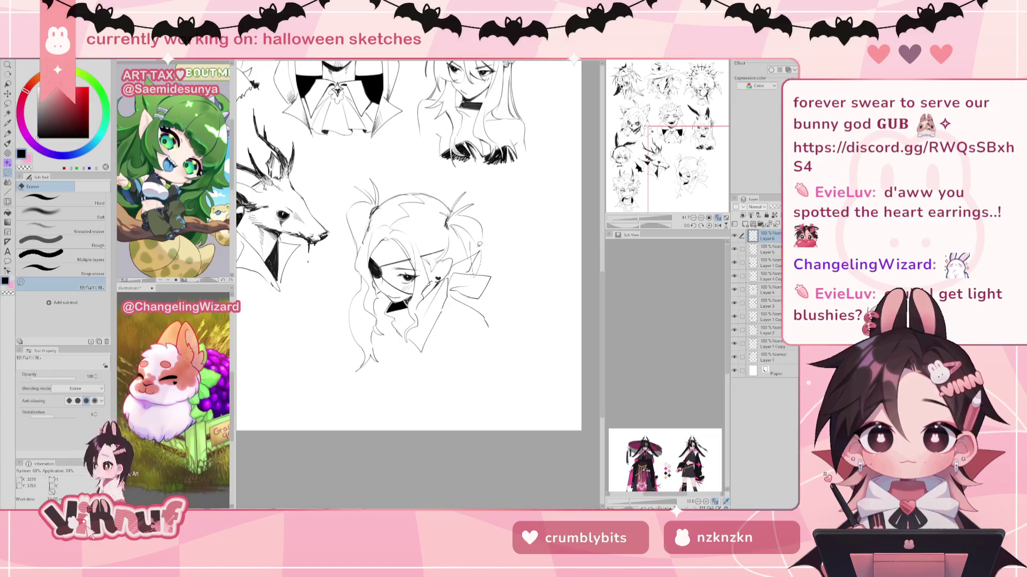
Step: Erase the diagonal ribbon stroke and stray sketch lines right of the face
{"action": "left_click_drag", "start_coordinate": [475, 242], "coordinate": [477, 279]}
{"action": "mouse_move", "coordinate": [481, 290]}
{"action": "left_mouse_down"}
{"action": "mouse_move", "coordinate": [473, 261]}
{"action": "mouse_move", "coordinate": [467, 300]}
{"action": "left_mouse_up"}
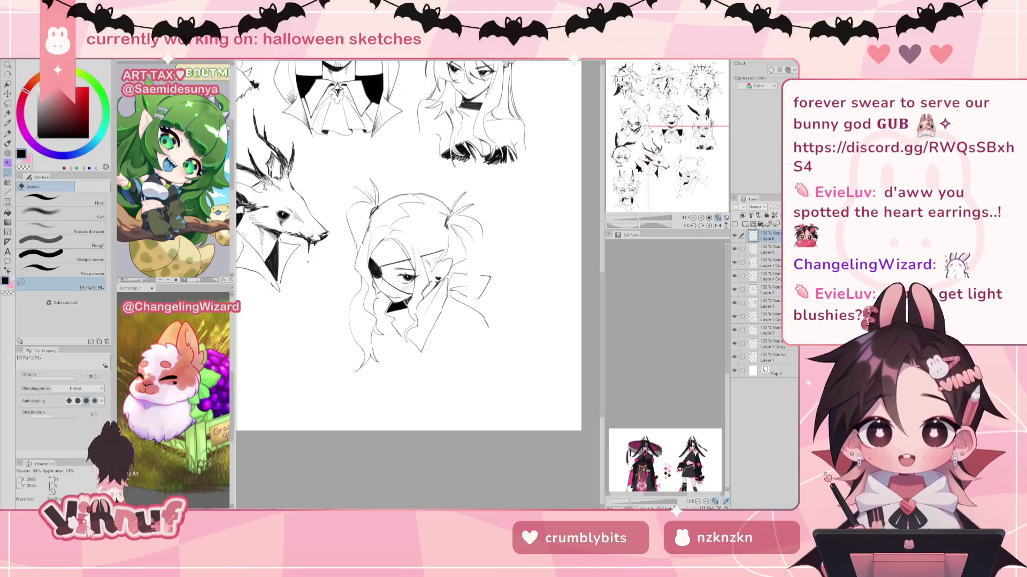
{"action": "left_click_drag", "start_coordinate": [409, 245], "coordinate": [396, 238]}
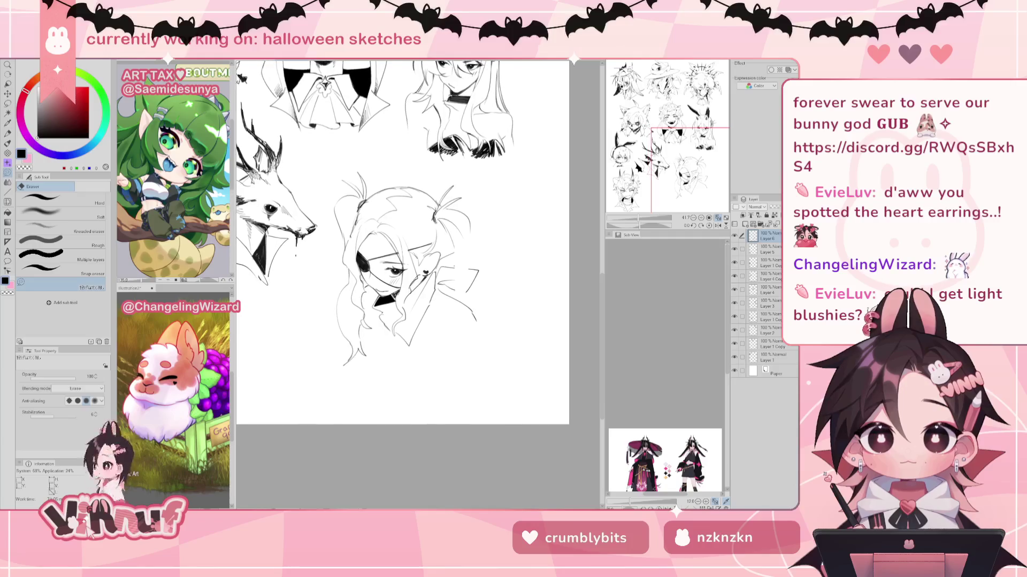
{"action": "key", "text": "p"}
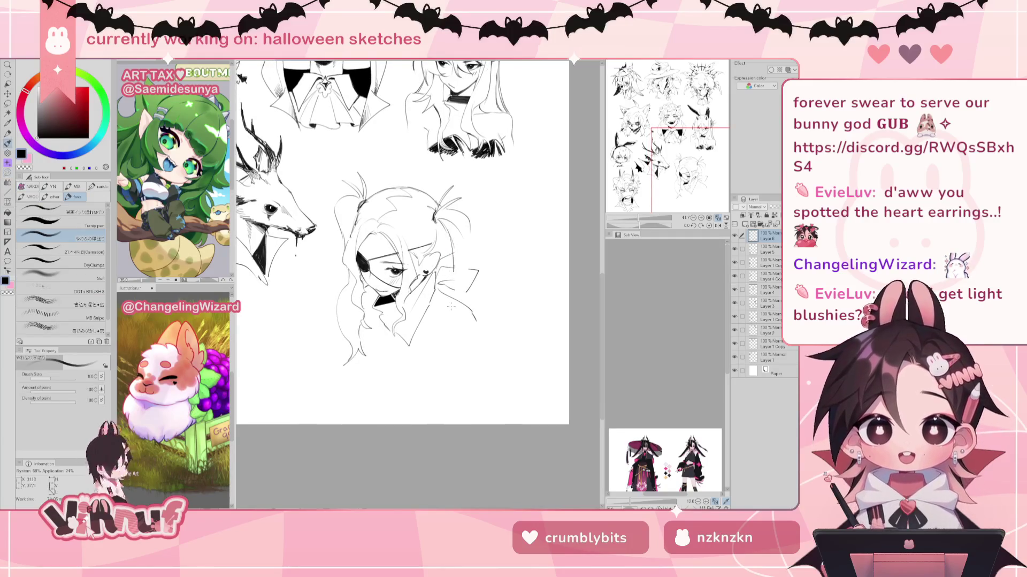
Step: Repeatedly draw and redo a hair line from the cheek down past the hand, then mirror the view
{"action": "left_click_drag", "start_coordinate": [452, 257], "coordinate": [447, 345]}
{"action": "key", "text": "ctrl+z"}
{"action": "left_click_drag", "start_coordinate": [455, 267], "coordinate": [436, 340]}
{"action": "key", "text": "ctrl+z"}
{"action": "left_click_drag", "start_coordinate": [455, 236], "coordinate": [444, 347]}
{"action": "key", "text": "ctrl+z"}
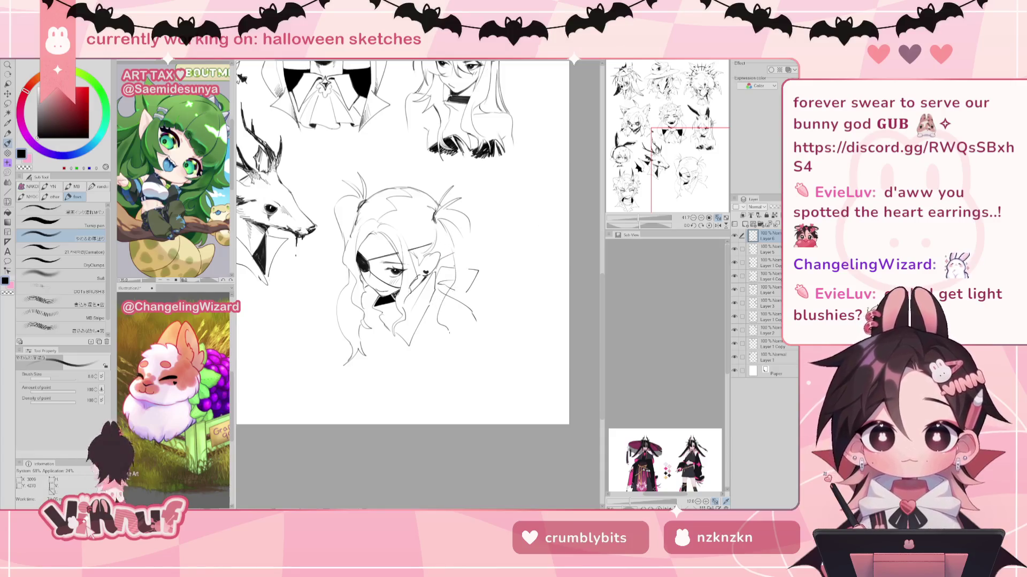
{"action": "key", "text": "ctrl+z"}
{"action": "left_click_drag", "start_coordinate": [455, 273], "coordinate": [436, 345]}
{"action": "key", "text": "ctrl+z"}
{"action": "left_click_drag", "start_coordinate": [455, 244], "coordinate": [447, 353]}
{"action": "key", "text": "ctrl+z"}
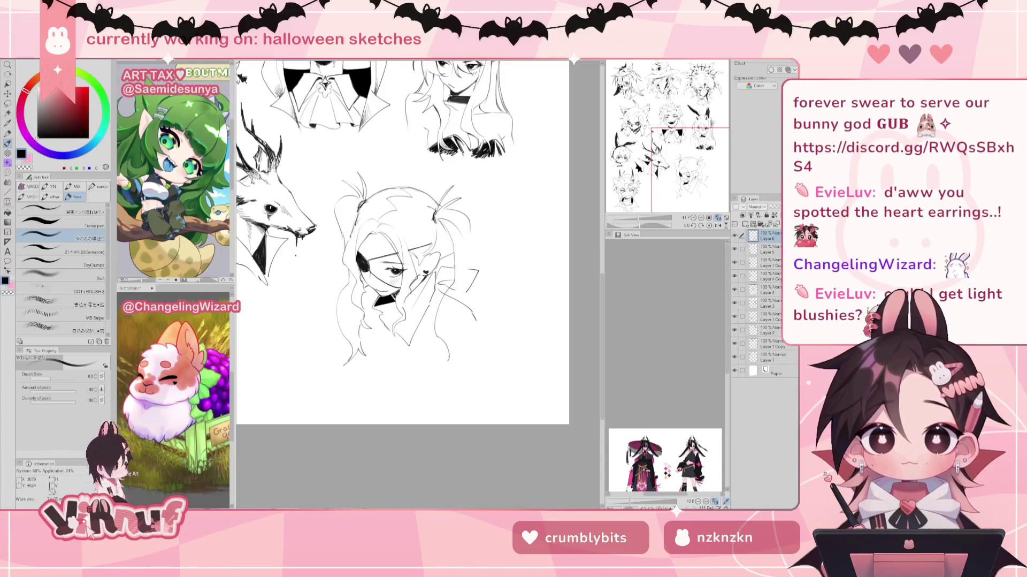
{"action": "key", "text": "ctrl+z"}
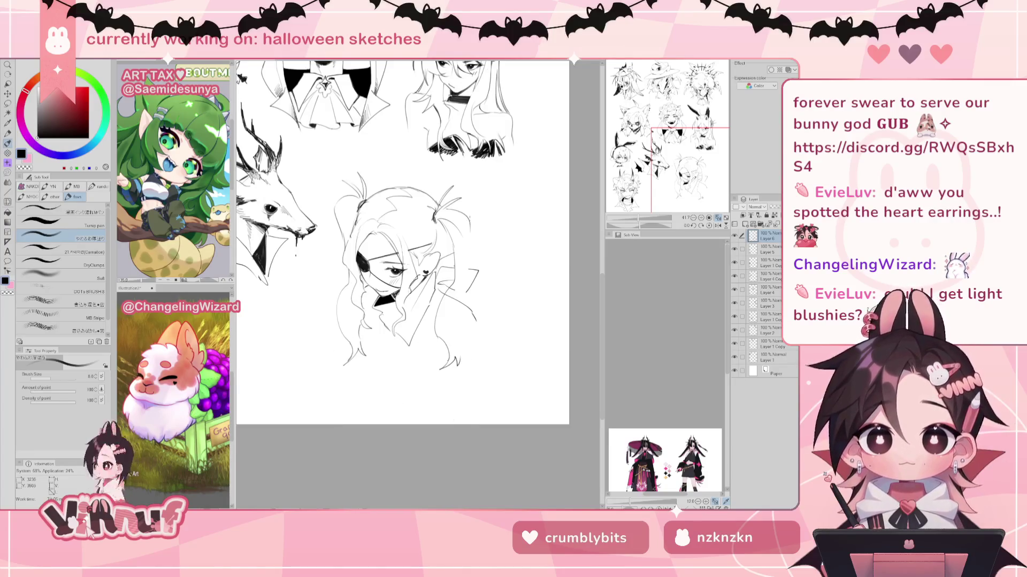
{"action": "key", "text": "h"}
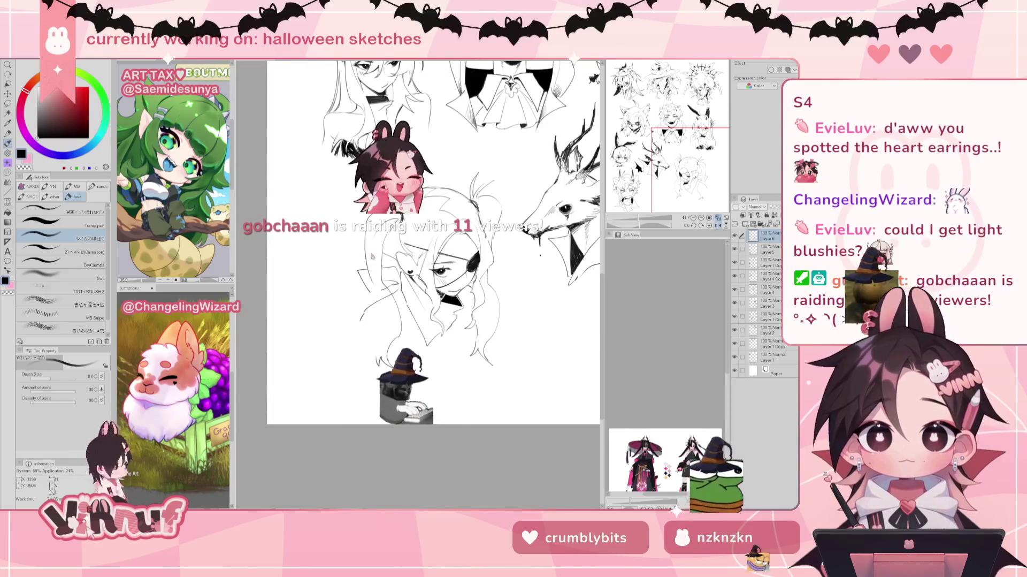
Step: Flip the view back and draw loose strands off the right pigtail, redrawing them once
{"action": "key", "text": "h"}
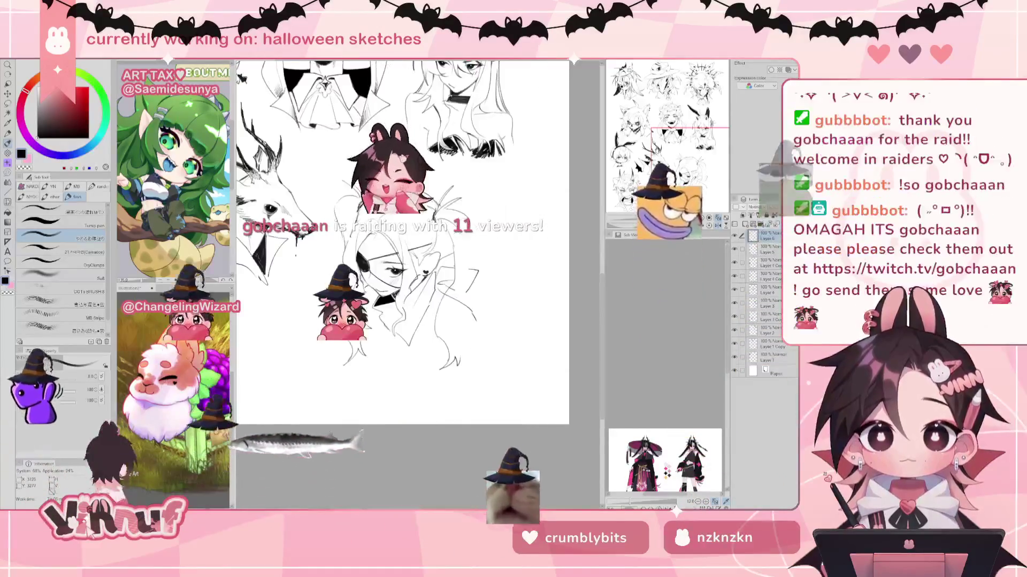
{"action": "key", "text": "e"}
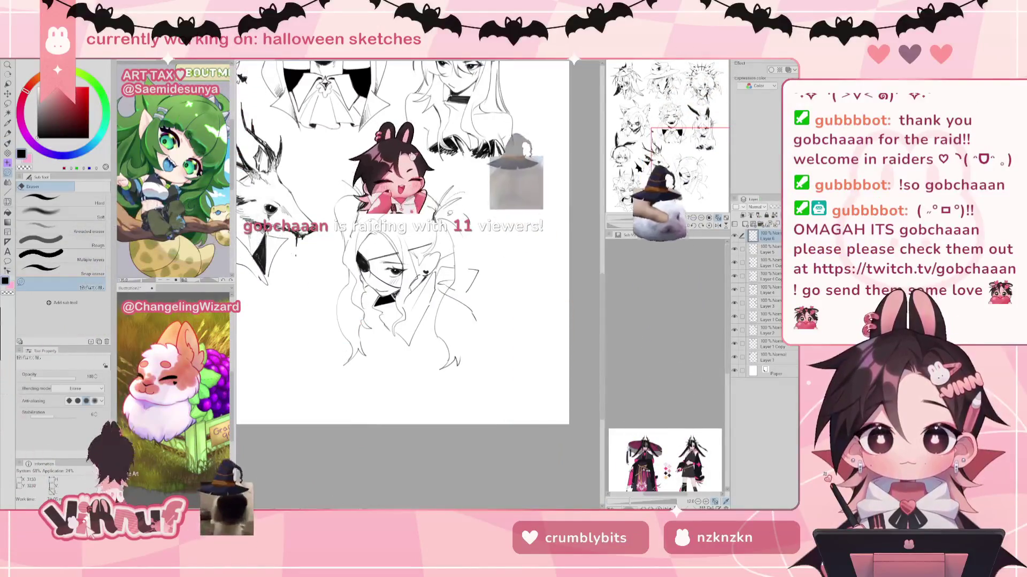
{"action": "key", "text": "p"}
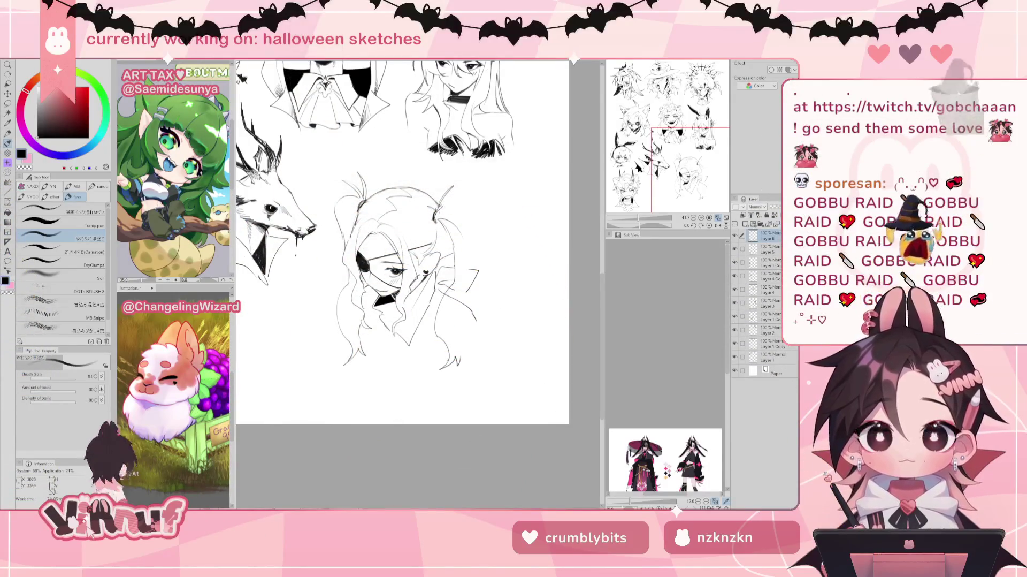
{"action": "left_click_drag", "start_coordinate": [464, 183], "coordinate": [448, 210]}
{"action": "left_click_drag", "start_coordinate": [474, 204], "coordinate": [454, 218]}
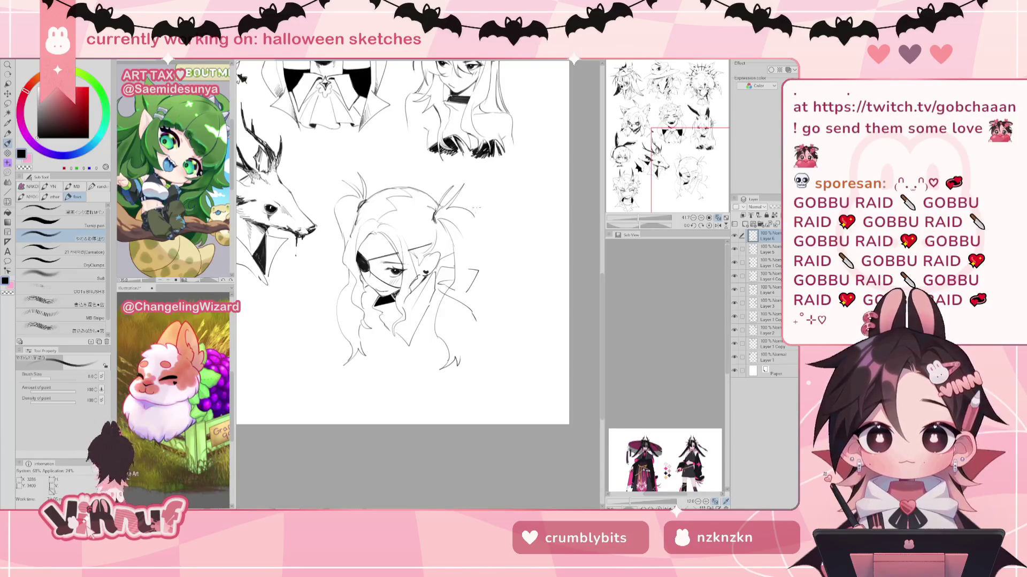
{"action": "key", "text": "ctrl+z"}
{"action": "key", "text": "ctrl+z"}
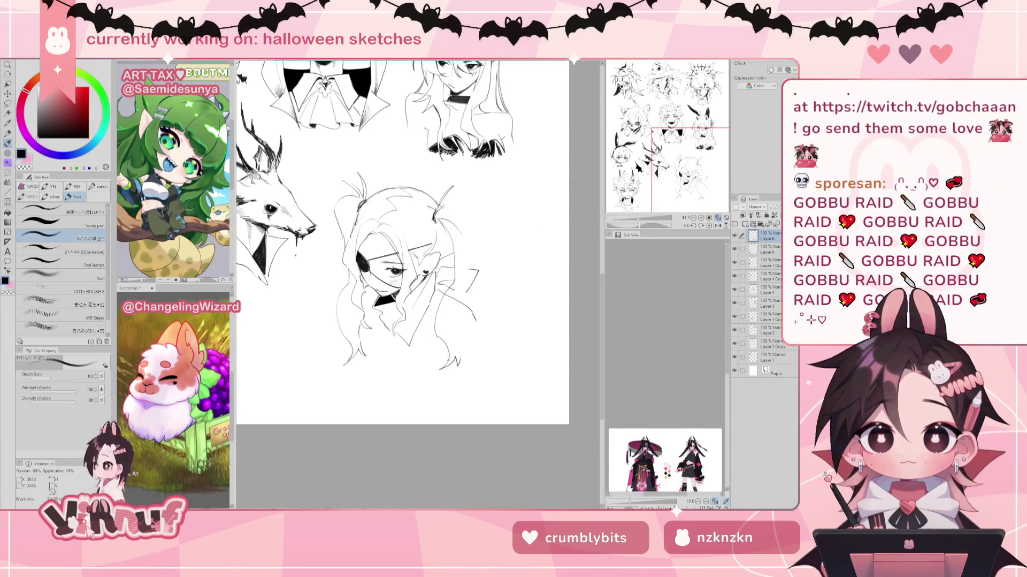
{"action": "key", "text": "ctrl+z"}
{"action": "mouse_move", "coordinate": [466, 188]}
{"action": "left_mouse_down"}
{"action": "mouse_move", "coordinate": [444, 211]}
{"action": "mouse_move", "coordinate": [477, 251]}
{"action": "left_mouse_up"}
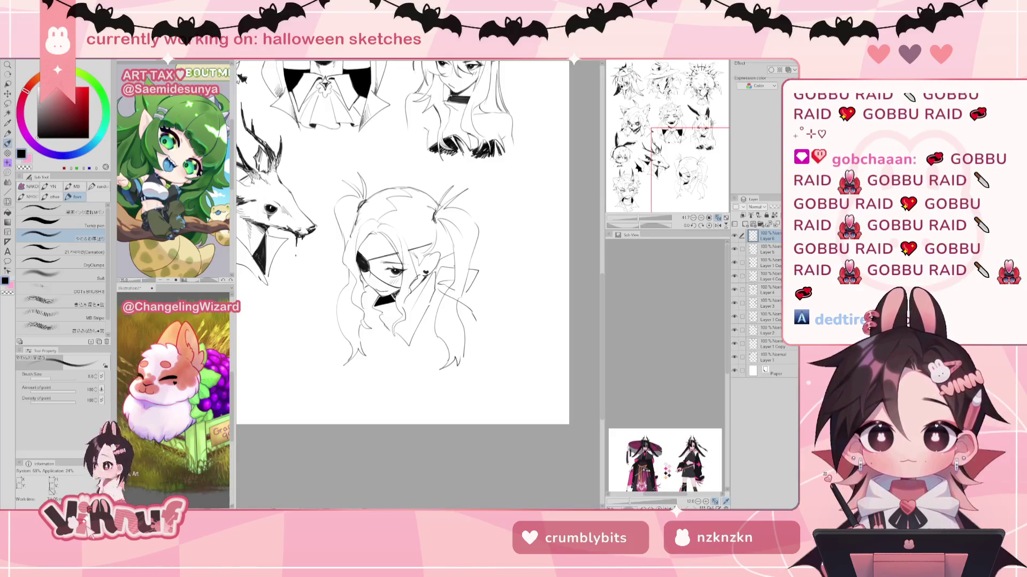
Step: Ink a dark choker stroke on the eyepatch girl's neck and a small mark right of her chin
{"action": "scroll", "coordinate": [403, 241], "scroll_direction": "down", "scroll_amount": 1}
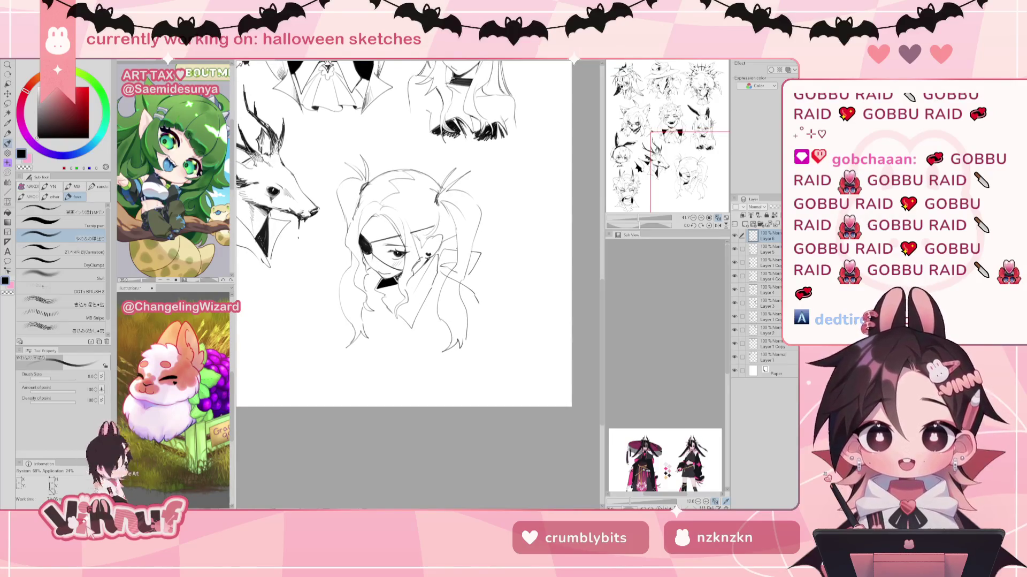
{"action": "key", "text": "e"}
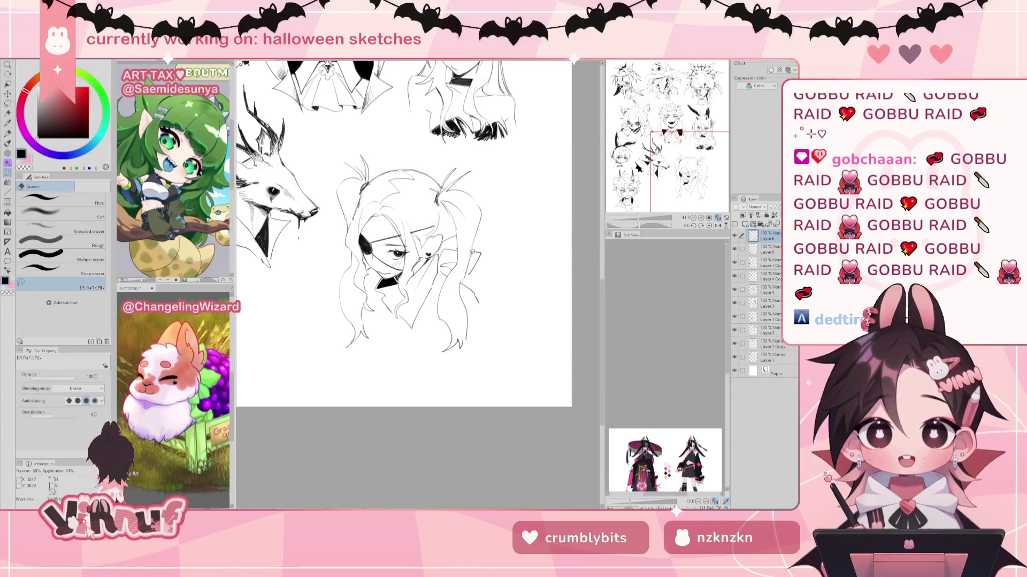
{"action": "key", "text": "p"}
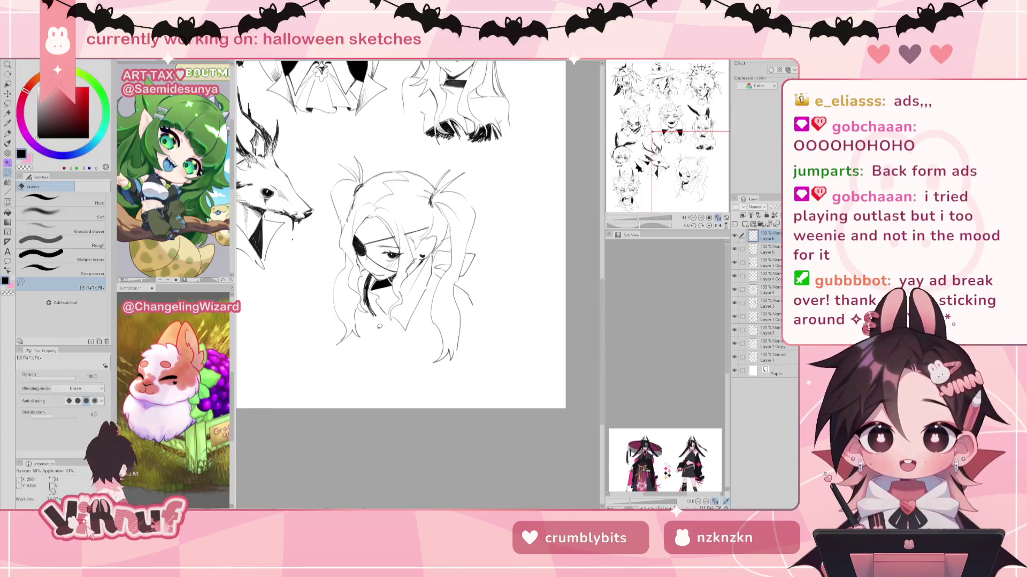
{"action": "key", "text": "p"}
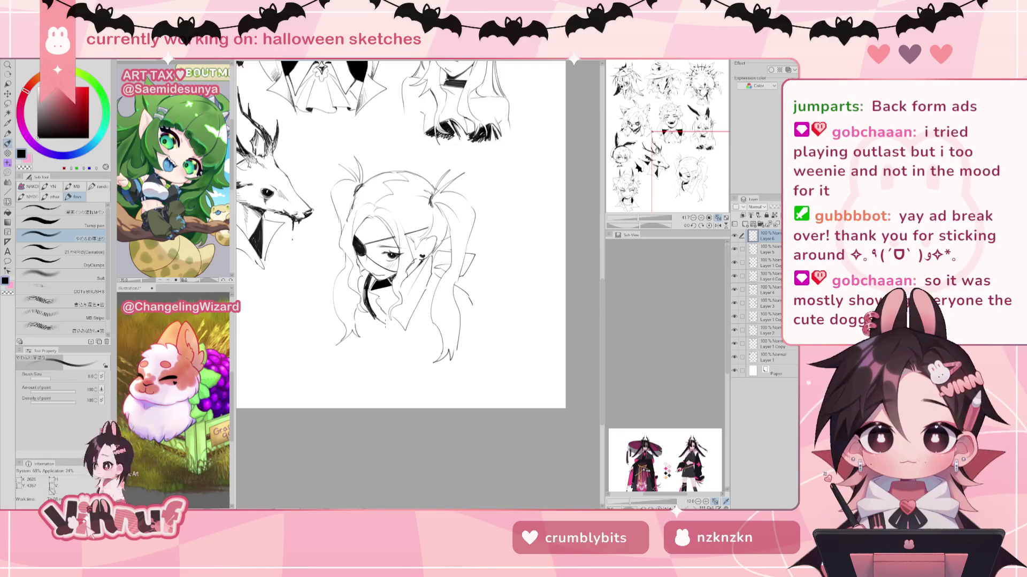
{"action": "left_click_drag", "start_coordinate": [370, 305], "coordinate": [378, 320]}
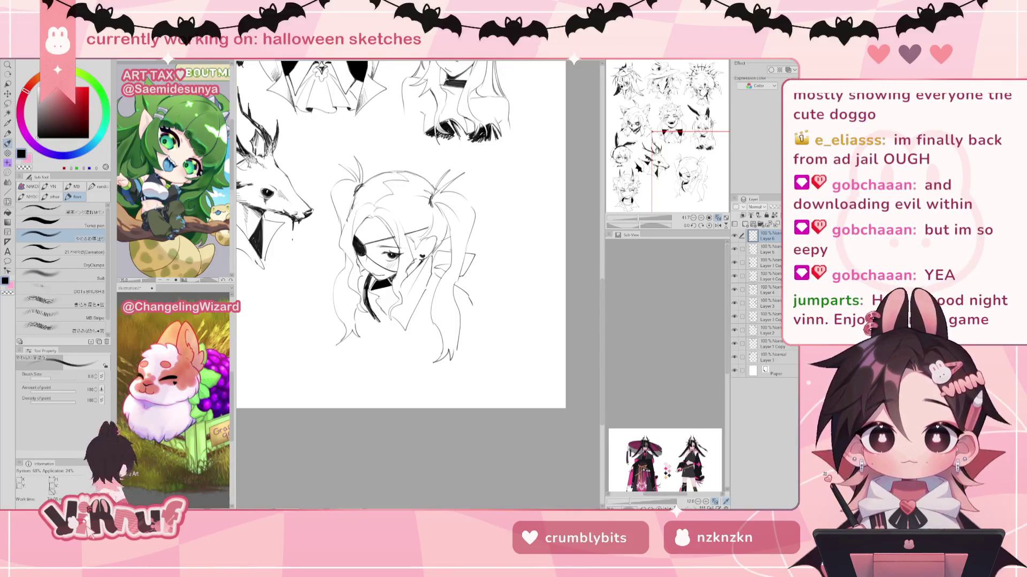
{"action": "scroll", "coordinate": [401, 236], "scroll_direction": "down", "scroll_amount": 1}
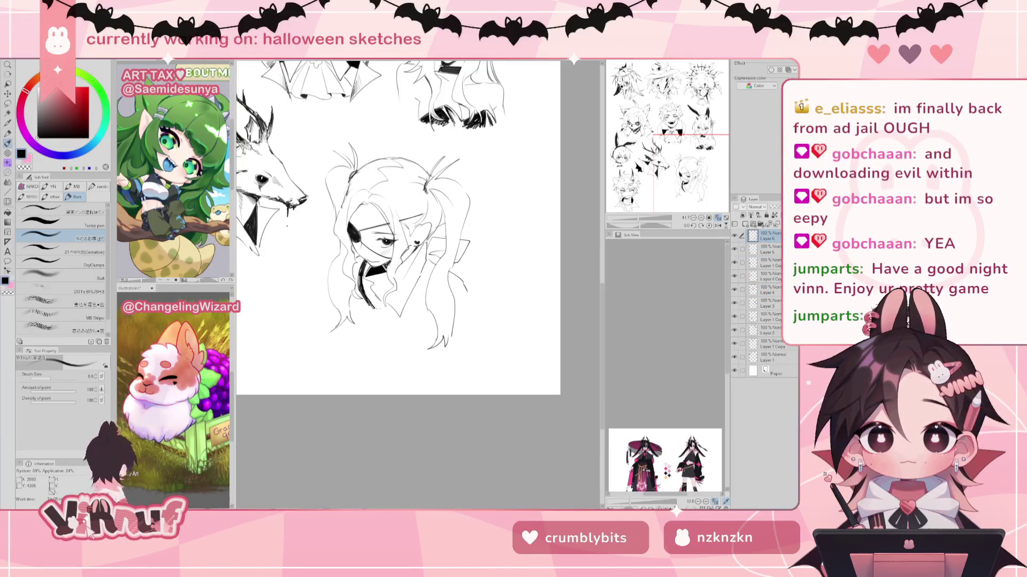
{"action": "left_click_drag", "start_coordinate": [401, 313], "coordinate": [410, 314]}
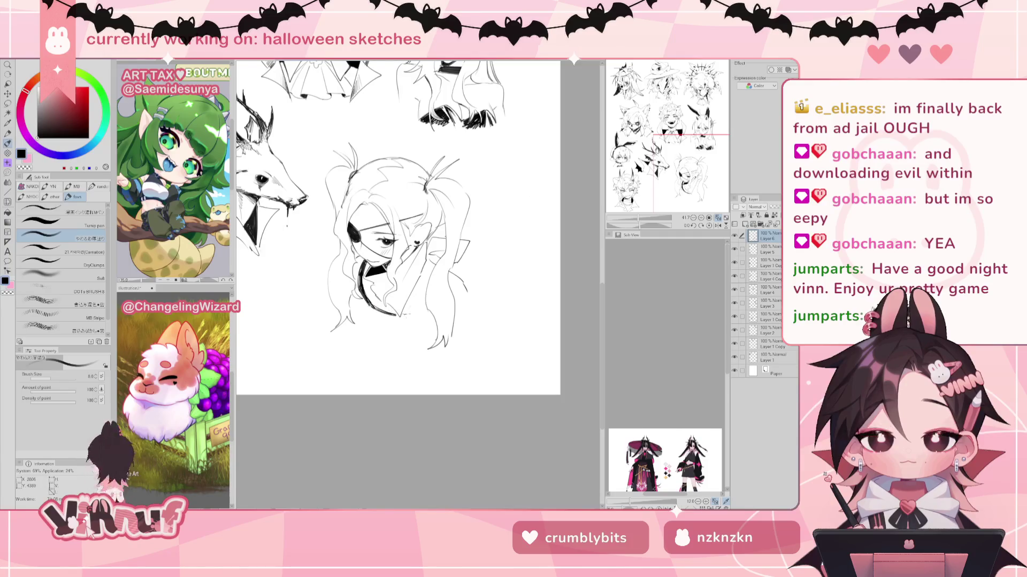